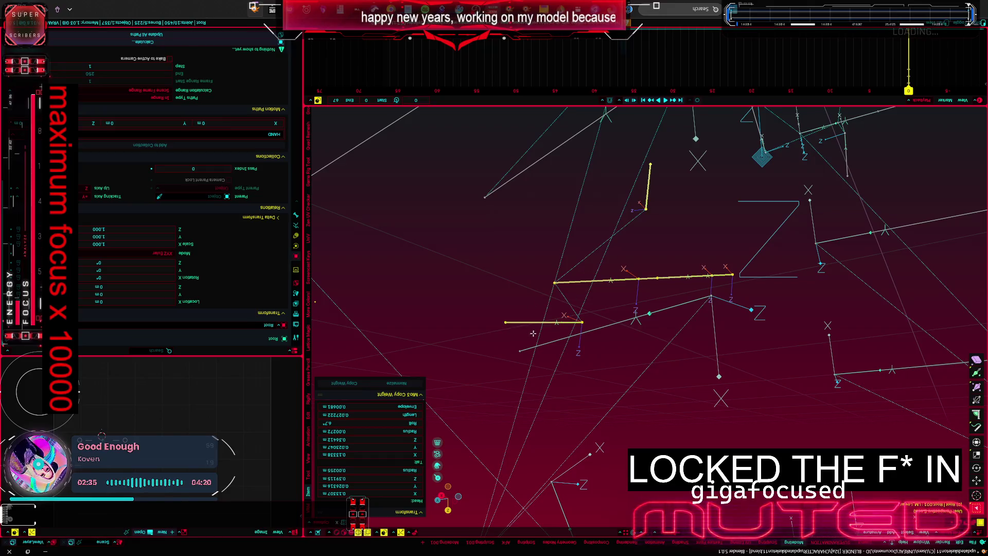
Step: Symmetrize the leg bones across the armature via the F3 command search
{"action": "key", "text": "F3"}
{"action": "type", "text": "symm"}
{"action": "key", "text": "Return"}
{"action": "mouse_move", "coordinate": [461, 321]}
{"action": "middle_mouse_down"}
{"action": "mouse_move", "coordinate": [516, 297]}
{"action": "mouse_move", "coordinate": [684, 327]}
{"action": "mouse_move", "coordinate": [583, 259]}
{"action": "middle_mouse_up"}
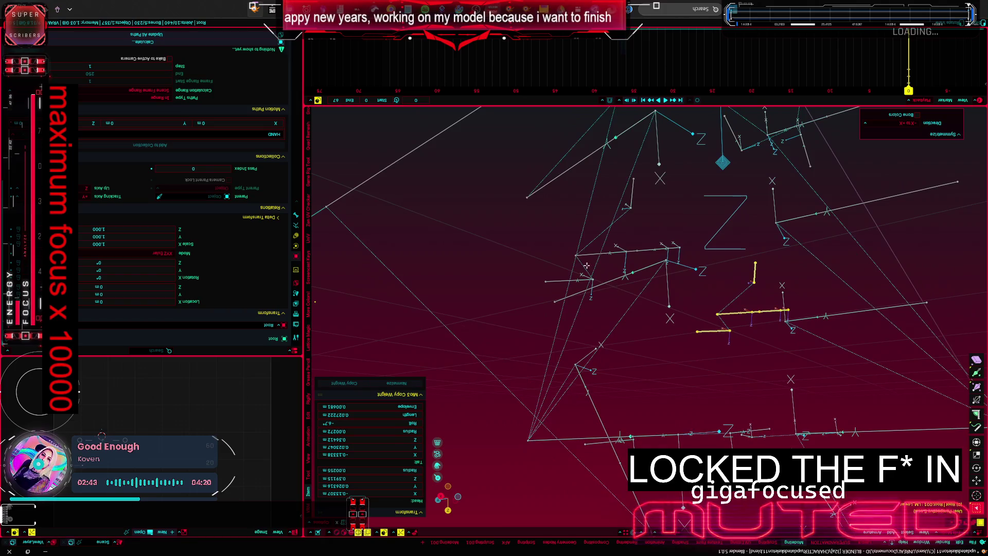
{"action": "left_click", "coordinate": [582, 258]}
Step: Move a single leg bone into a new position, adjusting it twice from different angles
{"action": "left_click", "coordinate": [679, 249]}
{"action": "key", "text": "g"}
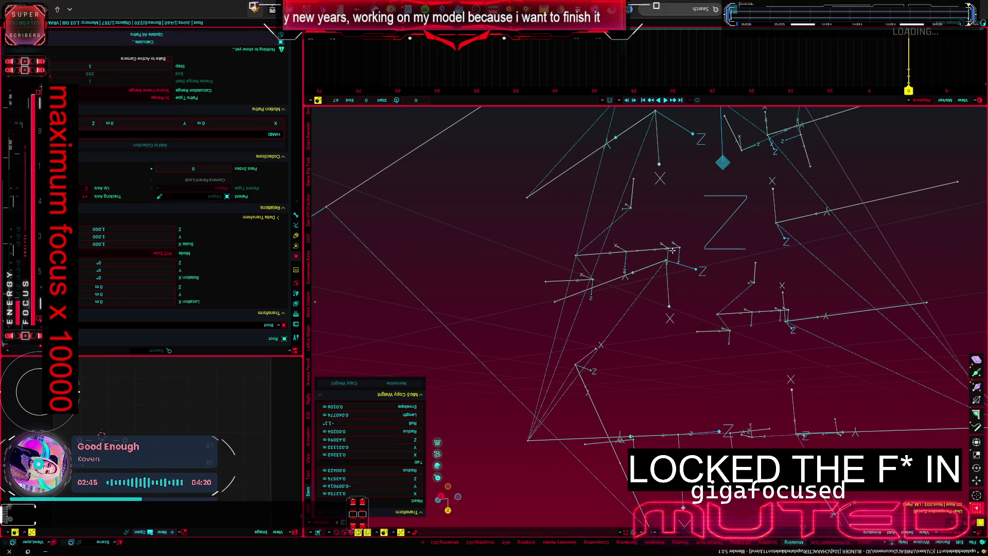
{"action": "left_click", "coordinate": [675, 253]}
{"action": "mouse_move", "coordinate": [675, 253]}
{"action": "middle_mouse_down"}
{"action": "mouse_move", "coordinate": [628, 246]}
{"action": "mouse_move", "coordinate": [561, 356]}
{"action": "middle_mouse_up"}
{"action": "key", "text": "g"}
Step: Parent two adjusted leg bones to the active bone, then return to the whole armature object
{"action": "left_click", "coordinate": [591, 357]}
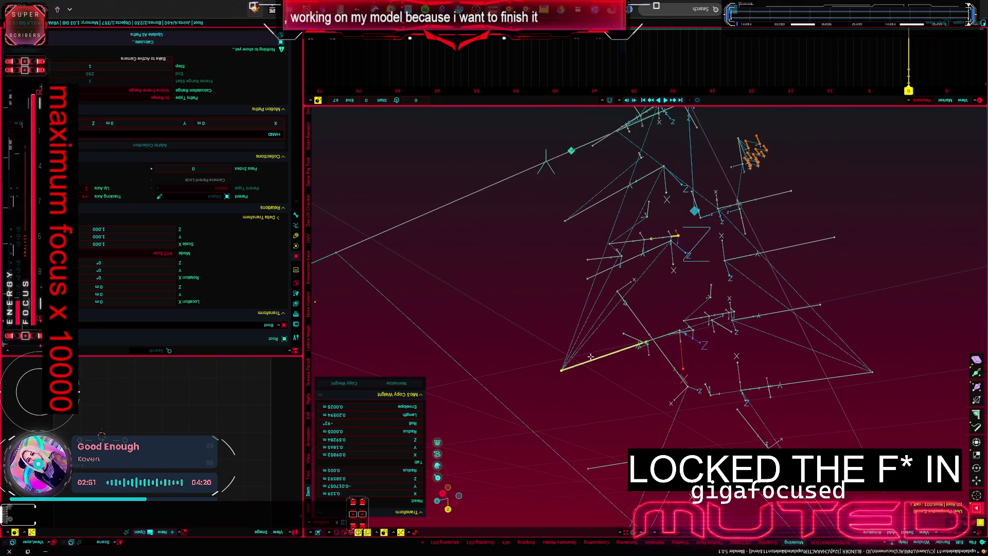
{"action": "key", "text": "ctrl+p"}
{"action": "left_click", "coordinate": [591, 355]}
{"action": "middle_click_drag", "start_coordinate": [591, 355], "coordinate": [630, 298]}
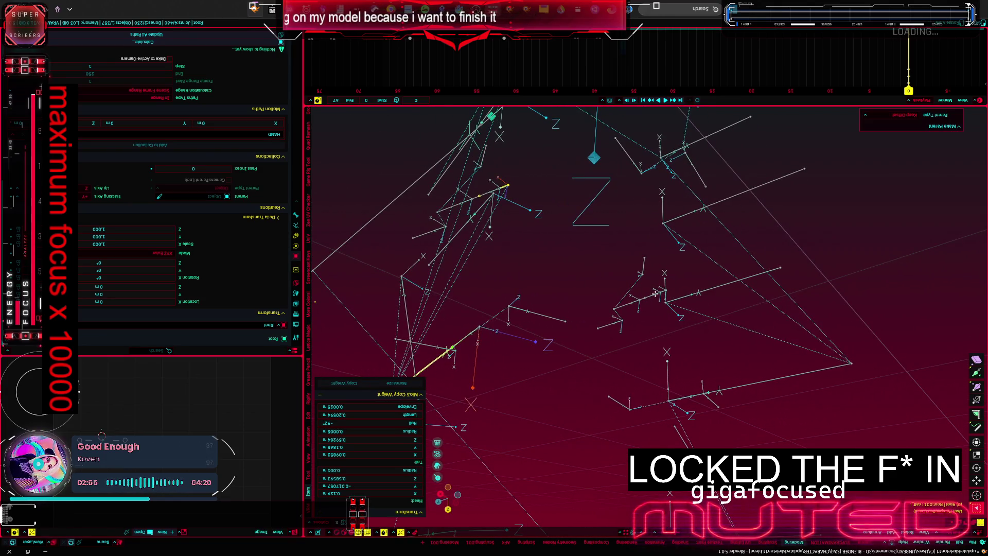
{"action": "key", "text": "KP_Decimal"}
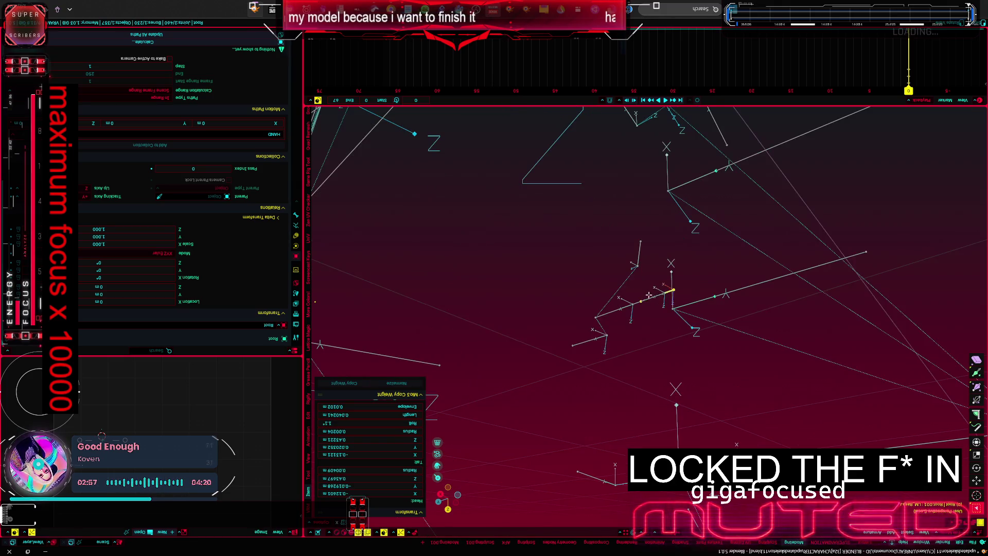
{"action": "middle_click_drag", "start_coordinate": [650, 294], "coordinate": [725, 353]}
{"action": "scroll", "coordinate": [724, 352], "scroll_direction": "down", "scroll_amount": 3}
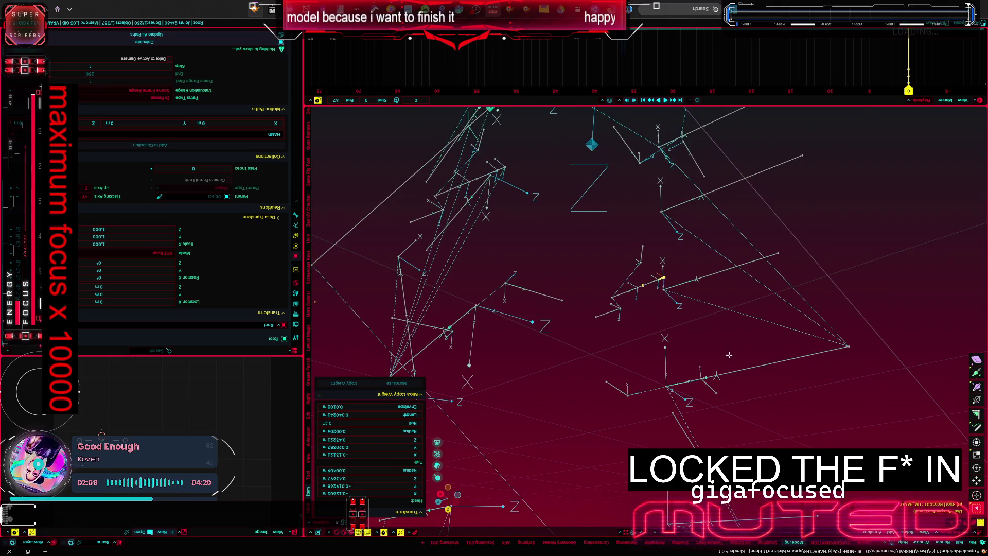
{"action": "left_click", "coordinate": [766, 362]}
{"action": "key", "text": "ctrl+p"}
{"action": "left_click", "coordinate": [760, 357]}
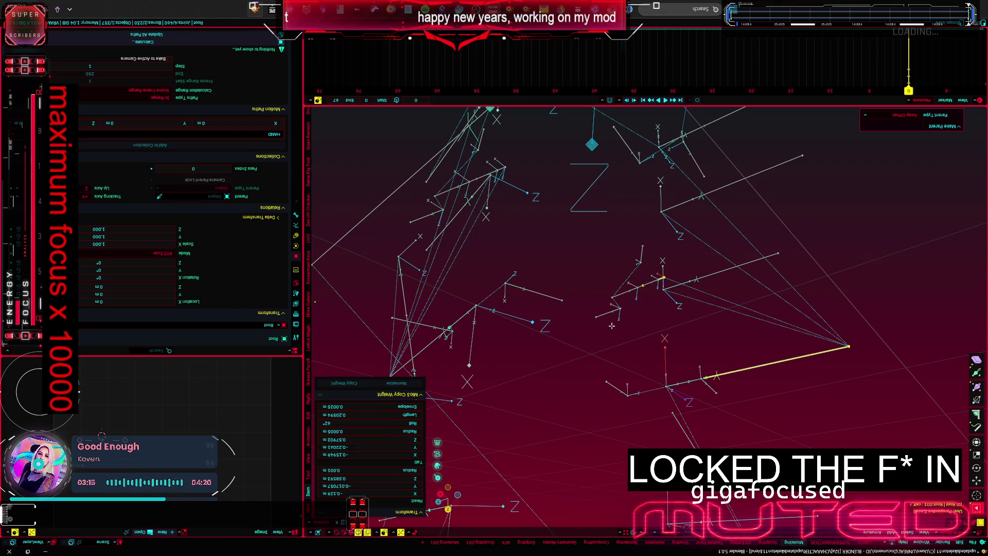
{"action": "key", "text": "KP_1"}
{"action": "key", "text": "Tab"}
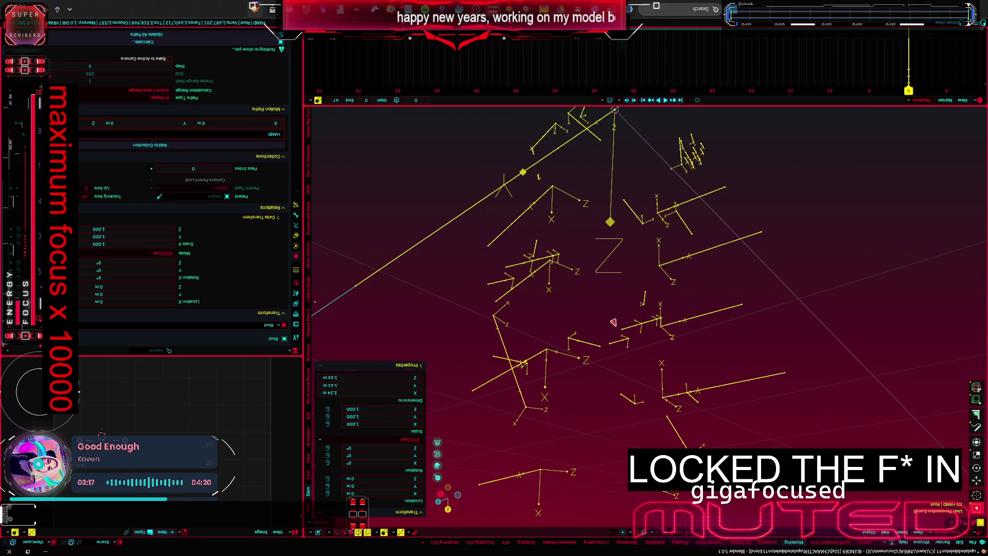
Step: Leave local view to show the leg meshes around the bones, frame both legs and narrow the sidebar
{"action": "key", "text": "KP_Divide"}
{"action": "middle_click_drag", "start_coordinate": [613, 321], "coordinate": [571, 331]}
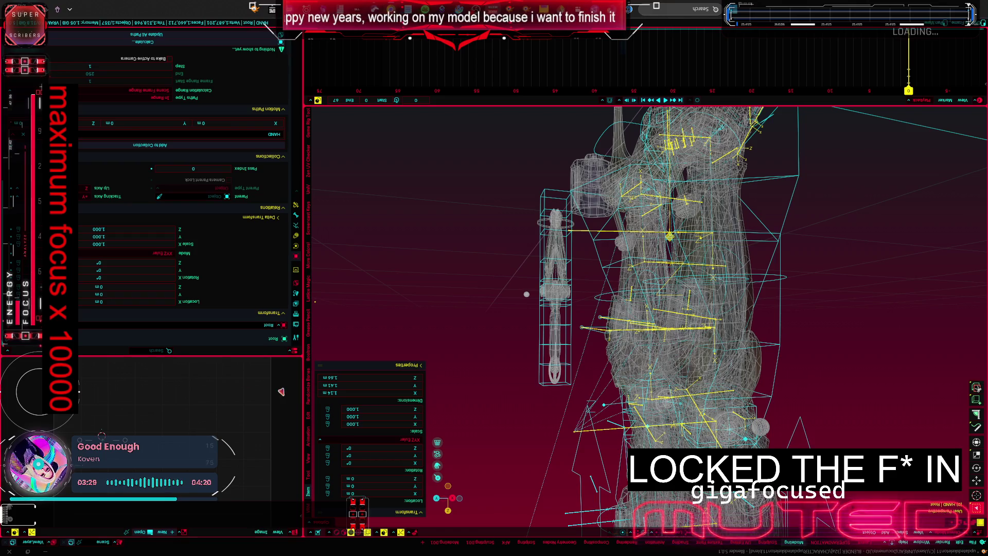
{"action": "middle_click_drag", "start_coordinate": [581, 326], "coordinate": [610, 319]}
{"action": "scroll", "coordinate": [611, 319], "scroll_direction": "up", "scroll_amount": 5}
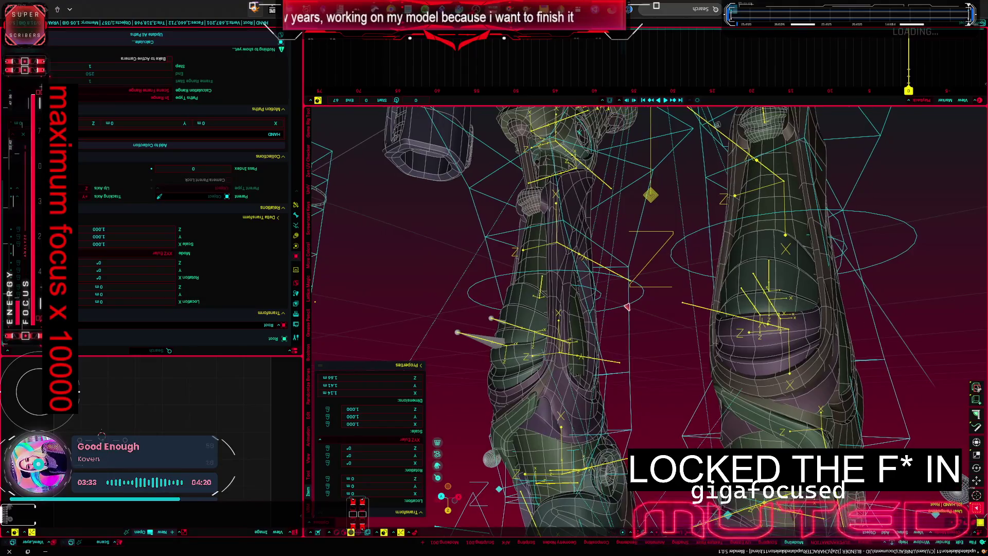
{"action": "scroll", "coordinate": [638, 295], "scroll_direction": "up", "scroll_amount": 2}
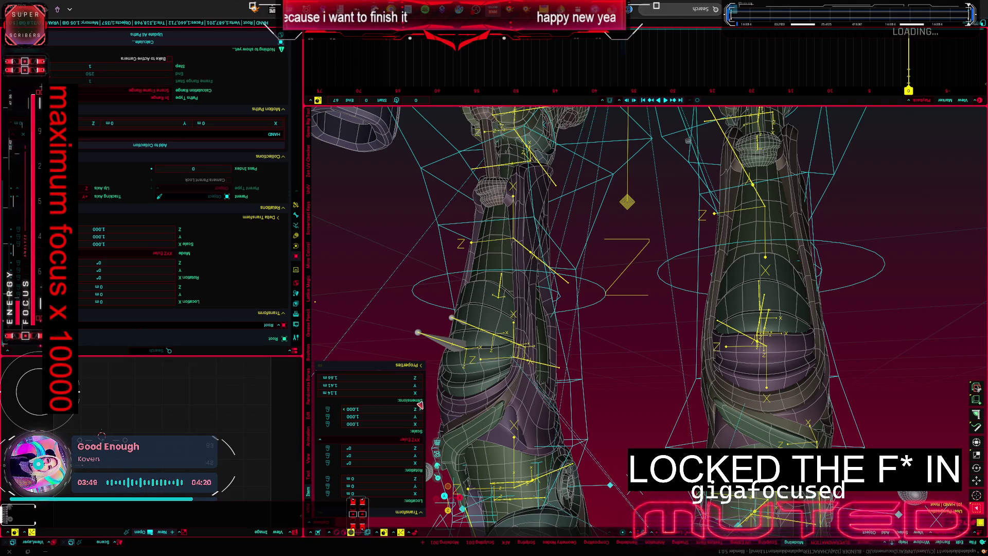
{"action": "left_click_drag", "start_coordinate": [420, 402], "coordinate": [136, 386]}
{"action": "middle_click_drag", "start_coordinate": [449, 320], "coordinate": [487, 294]}
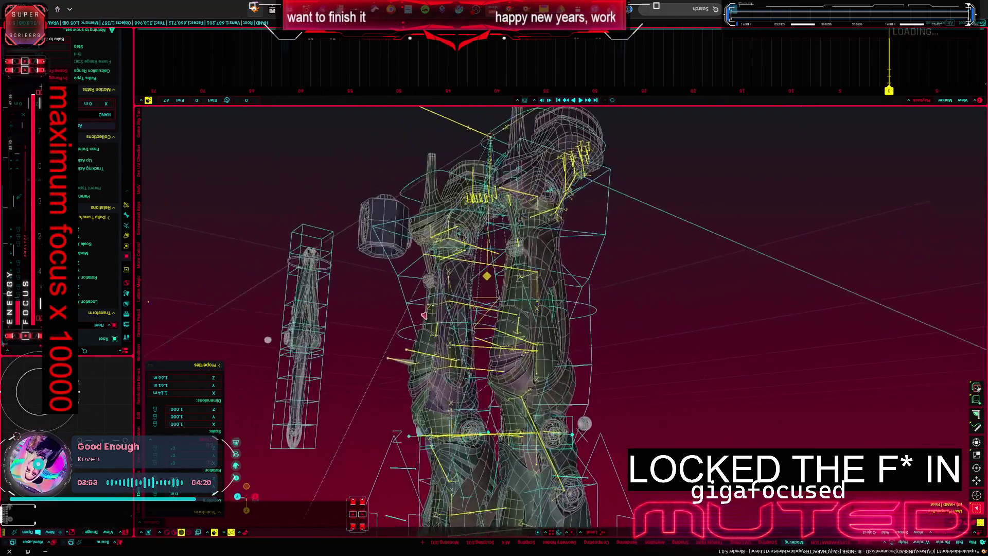
Step: Review the rig's properties and layer toggles, select and deselect the left leg lattice
{"action": "key", "text": "ctrl+Tab"}
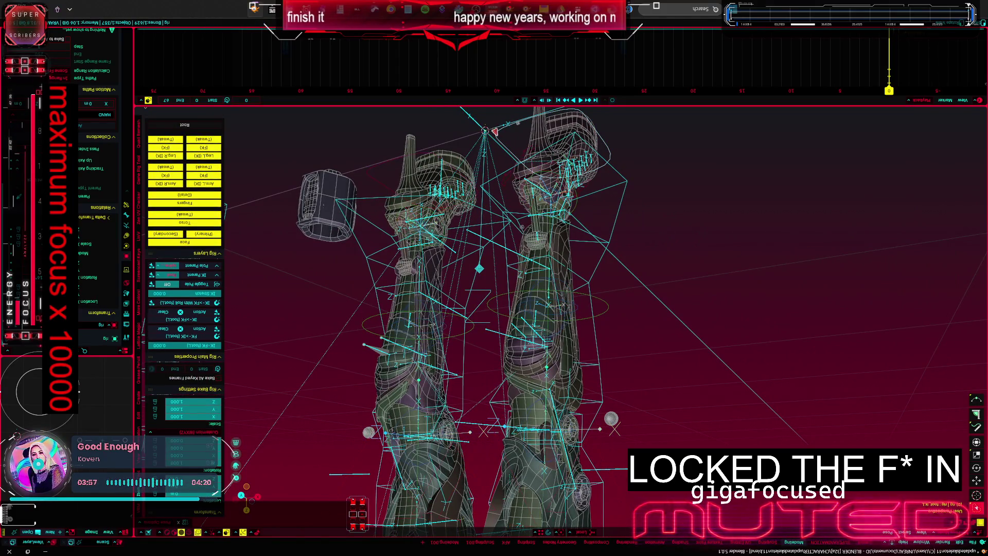
{"action": "middle_click_drag", "start_coordinate": [497, 129], "coordinate": [462, 257]}
{"action": "key", "text": "ctrl+Tab"}
{"action": "key", "text": "ctrl+Tab"}
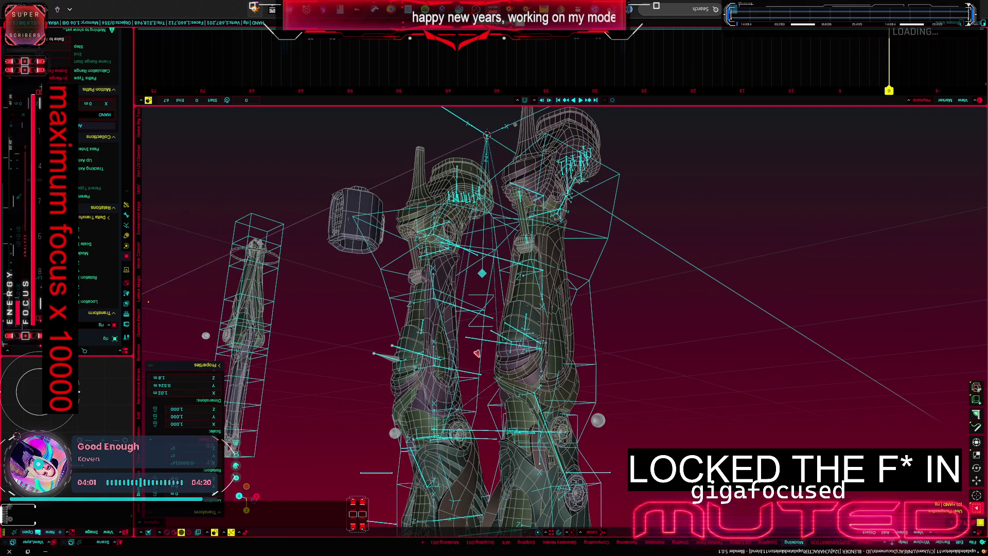
{"action": "left_click", "coordinate": [476, 354]}
{"action": "left_click", "coordinate": [478, 332]}
{"action": "key", "text": "ctrl+Tab"}
{"action": "middle_click_drag", "start_coordinate": [479, 332], "coordinate": [476, 379]}
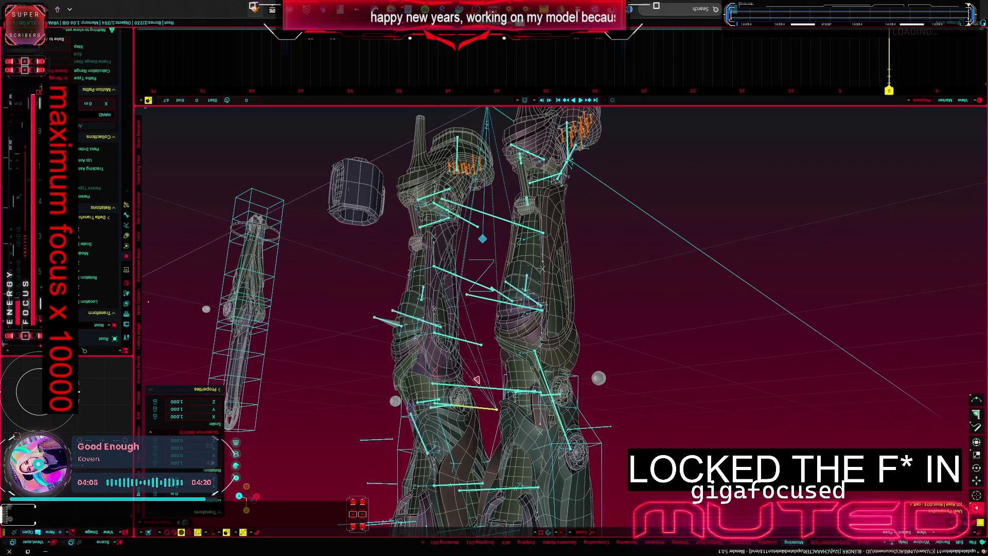
Step: Test-rotate a part with overlays hidden, restore the wireframe overlays and select the knee armour piece
{"action": "key", "text": "shift+alt+z"}
{"action": "key", "text": "r"}
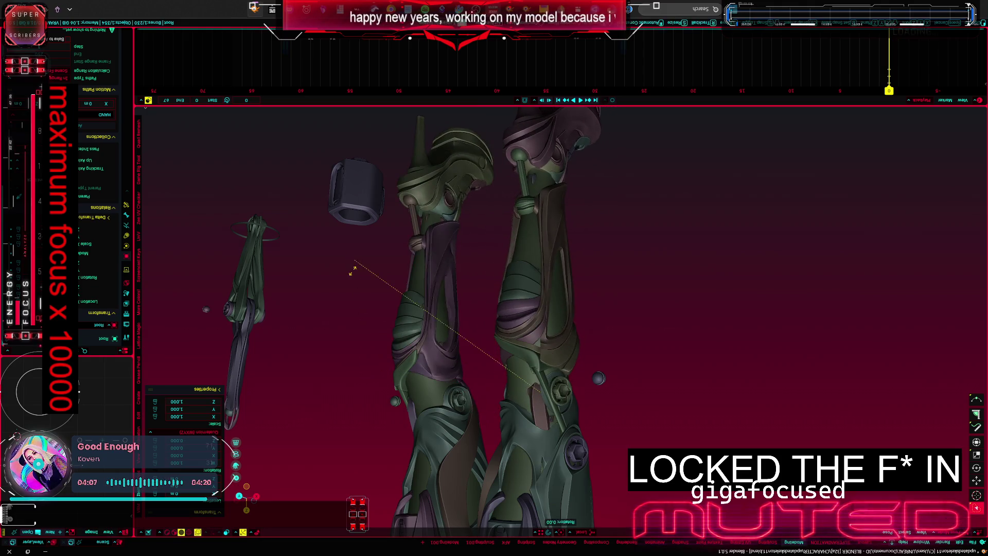
{"action": "left_click", "coordinate": [416, 291]}
{"action": "middle_click_drag", "start_coordinate": [415, 291], "coordinate": [641, 306]}
{"action": "key", "text": "shift+alt+z"}
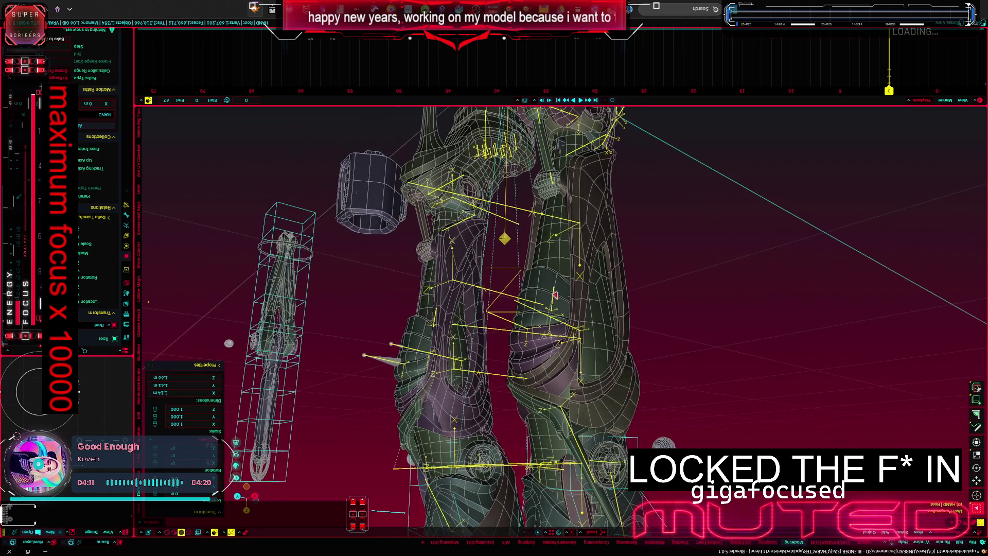
{"action": "left_click", "coordinate": [549, 292]}
{"action": "middle_click_drag", "start_coordinate": [516, 303], "coordinate": [520, 332]}
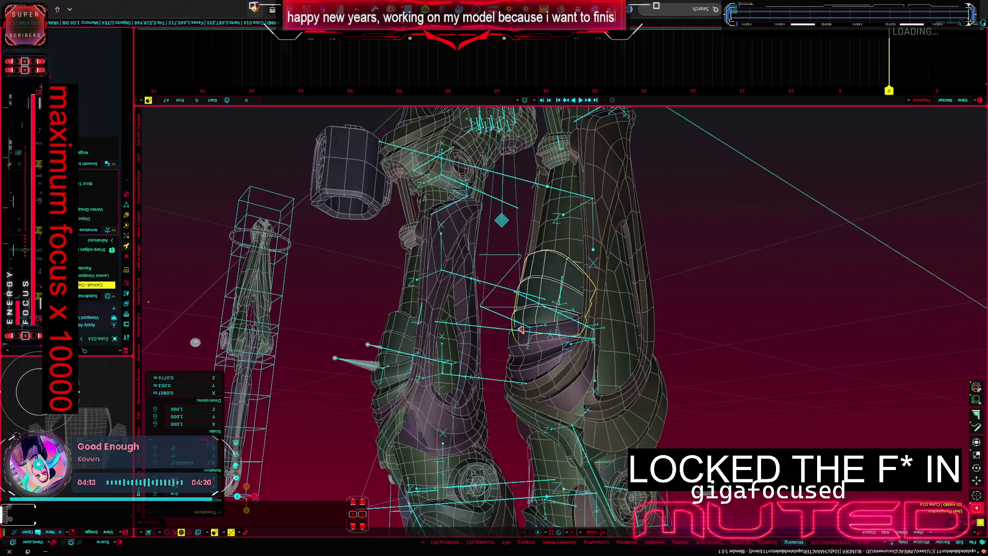
{"action": "scroll", "coordinate": [520, 332], "scroll_direction": "up", "scroll_amount": 4}
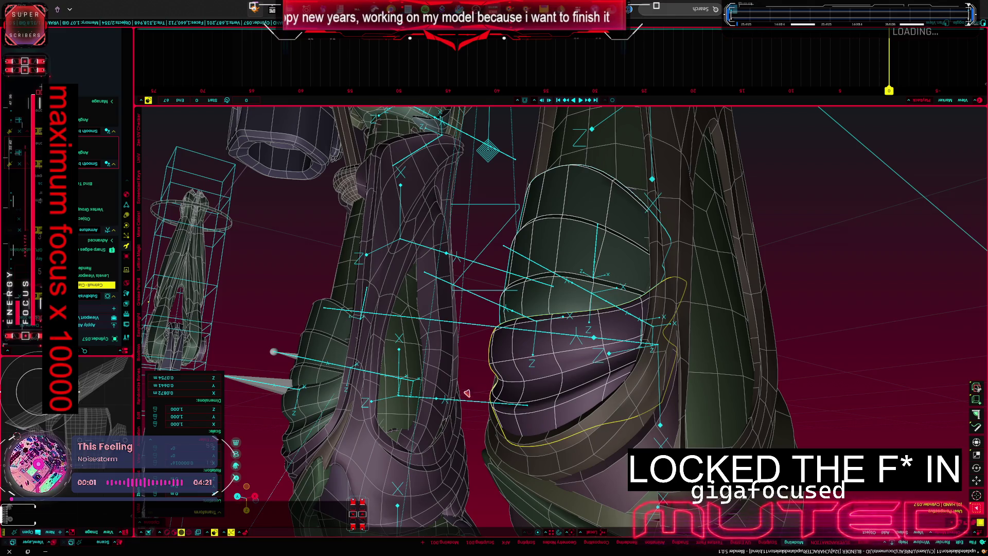
Step: Apply the knee armour's transforms and parent the lower and upper armour pieces to the armature
{"action": "key", "text": "ctrl+a"}
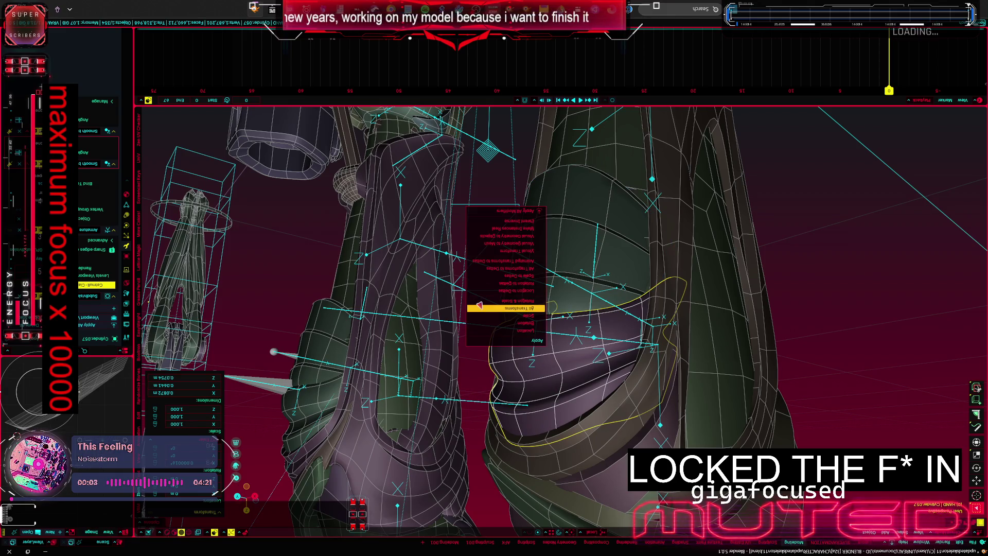
{"action": "left_click", "coordinate": [479, 307]}
{"action": "left_click", "coordinate": [449, 397]}
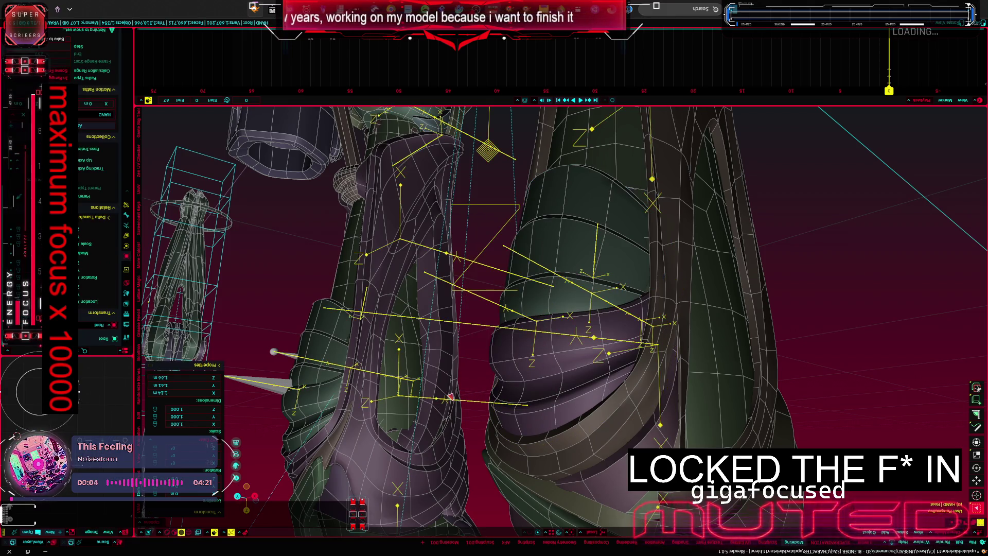
{"action": "left_click", "coordinate": [492, 357]}
{"action": "left_click", "coordinate": [524, 290]}
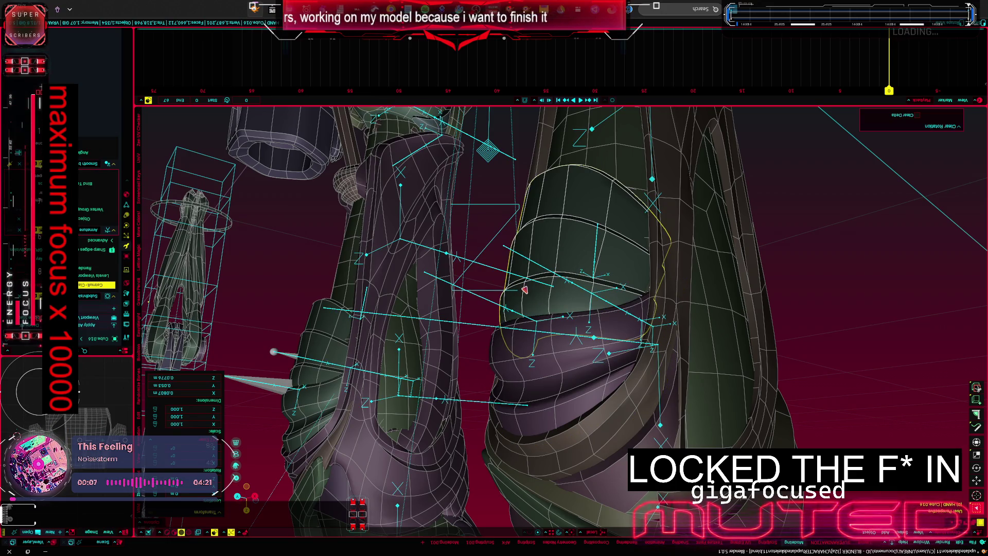
{"action": "left_click", "coordinate": [503, 341], "text": "shift"}
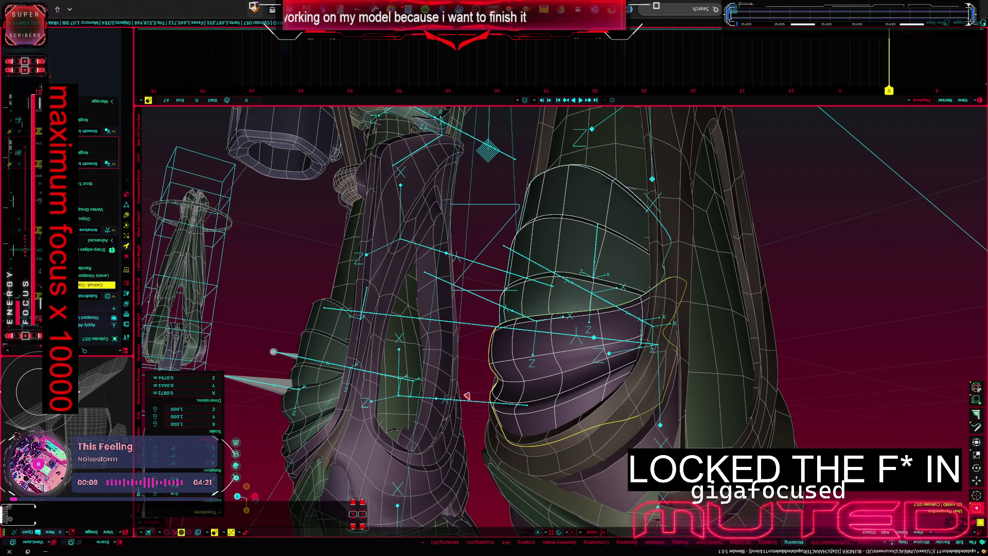
{"action": "key", "text": "ctrl+p"}
{"action": "left_click", "coordinate": [475, 383]}
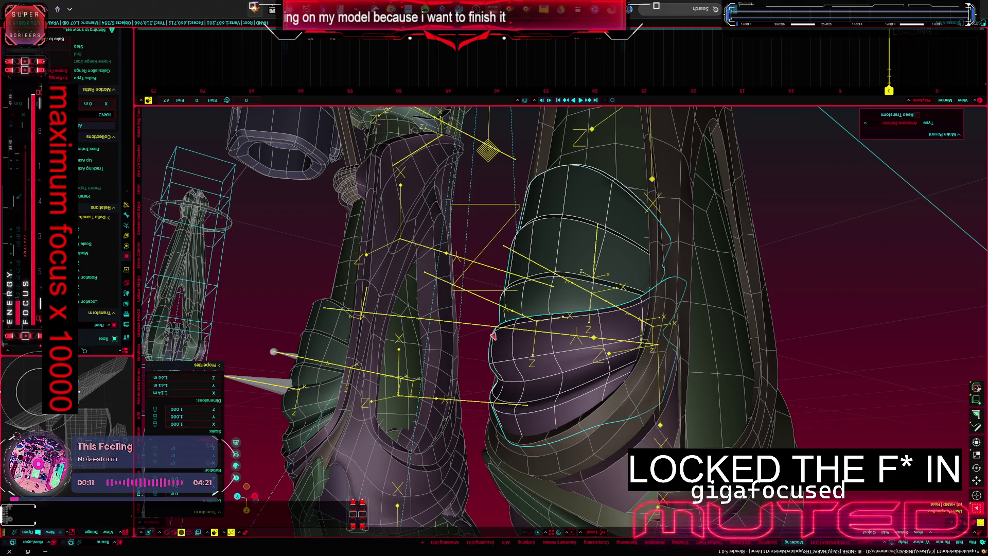
Step: Hide and unhide the knee armour pieces, apply transforms despite the shared-data warning, and inspect the faces in edit mode
{"action": "left_click", "coordinate": [511, 350]}
{"action": "key", "text": "h"}
{"action": "left_click", "coordinate": [575, 178]}
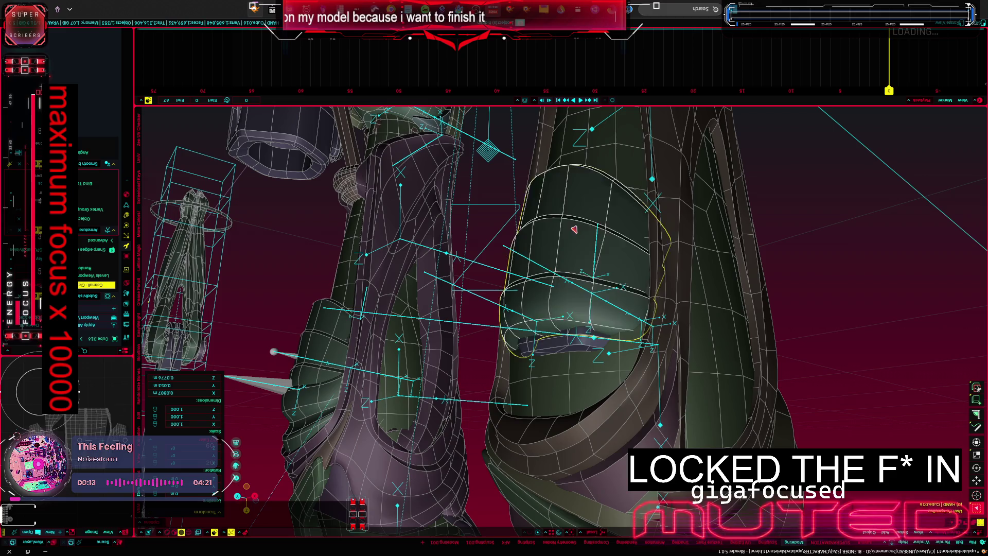
{"action": "key", "text": "h"}
{"action": "key", "text": "alt+h"}
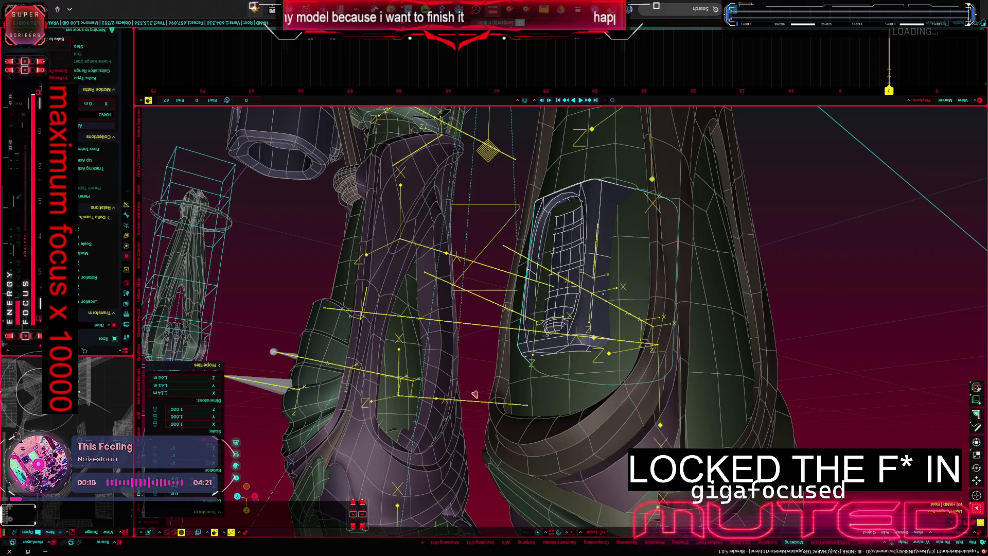
{"action": "left_click", "coordinate": [576, 294]}
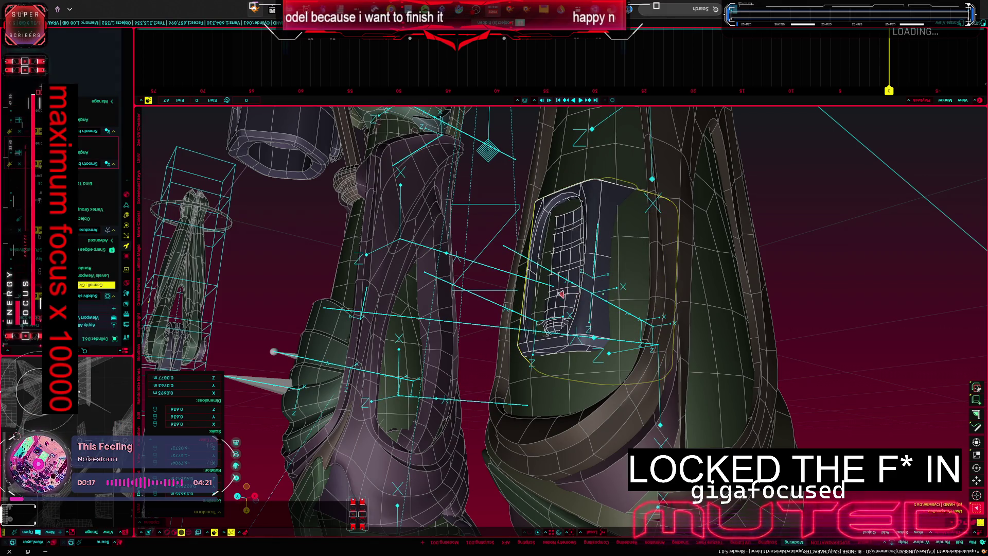
{"action": "key", "text": "ctrl+a"}
{"action": "left_click", "coordinate": [510, 299]}
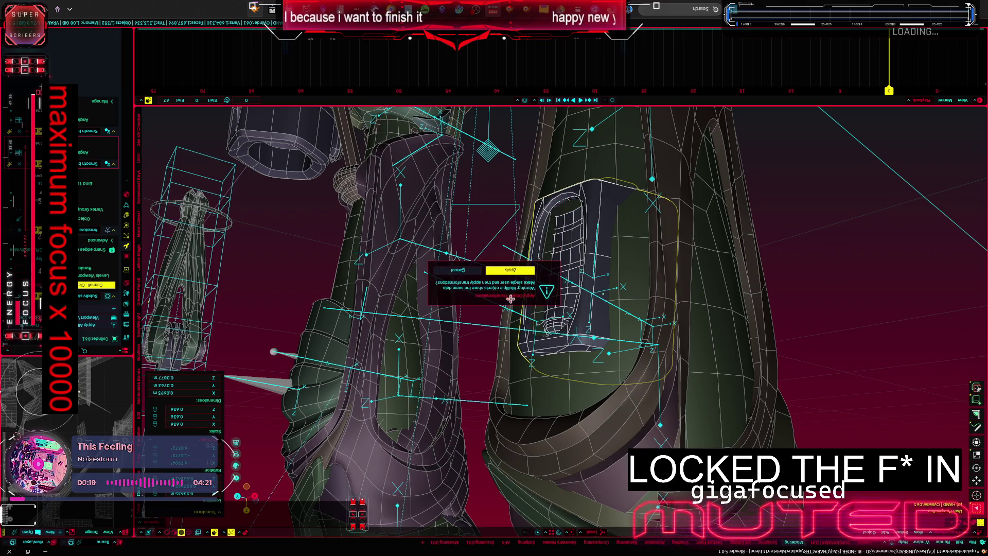
{"action": "left_click", "coordinate": [500, 268]}
{"action": "scroll", "coordinate": [529, 261], "scroll_direction": "up", "scroll_amount": 2}
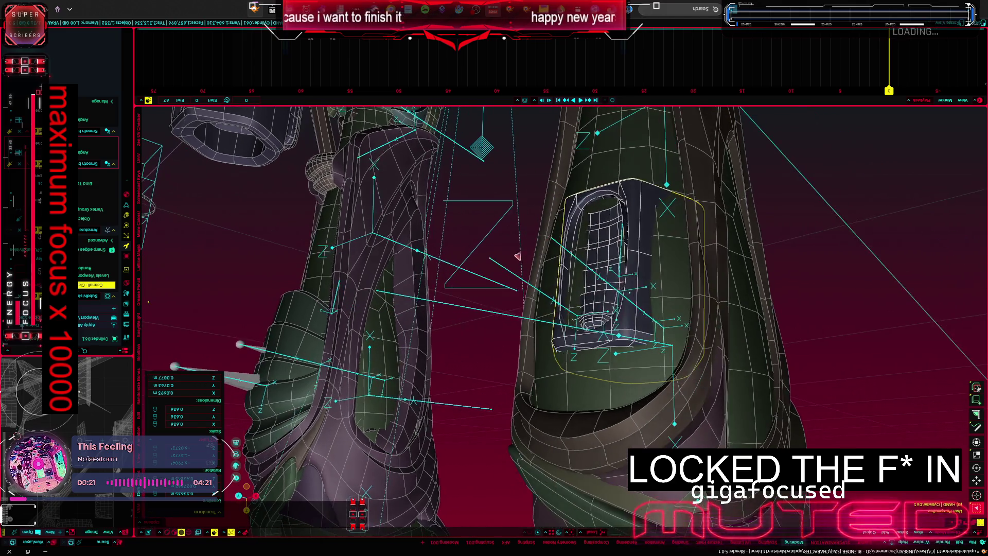
{"action": "key", "text": "Tab"}
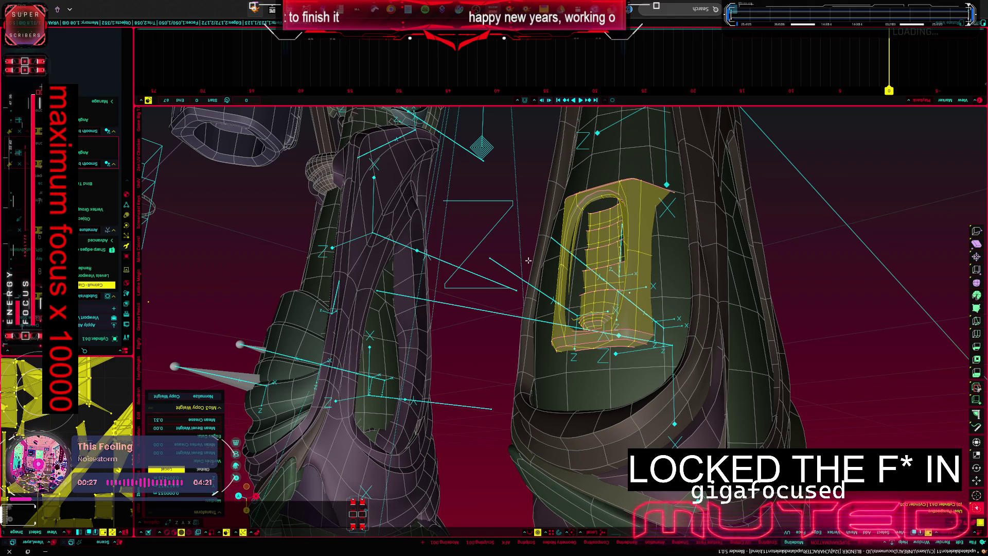
{"action": "scroll", "coordinate": [527, 260], "scroll_direction": "up", "scroll_amount": 2, "text": "shift"}
{"action": "key", "text": "Tab"}
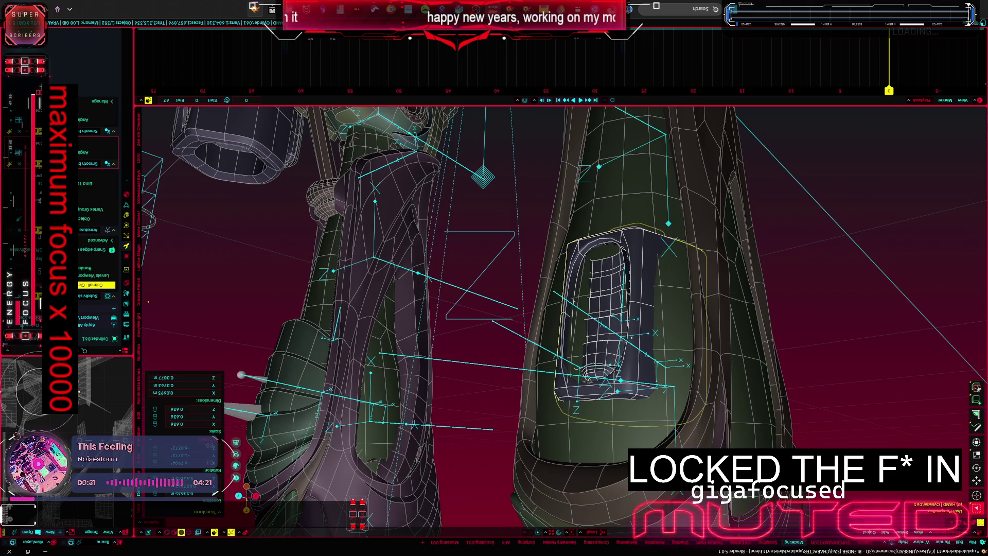
Step: Set the box plate's Parent Type to Bone in Object Properties > Relations, hiding and unhiding it to check
{"action": "left_click", "coordinate": [123, 249]}
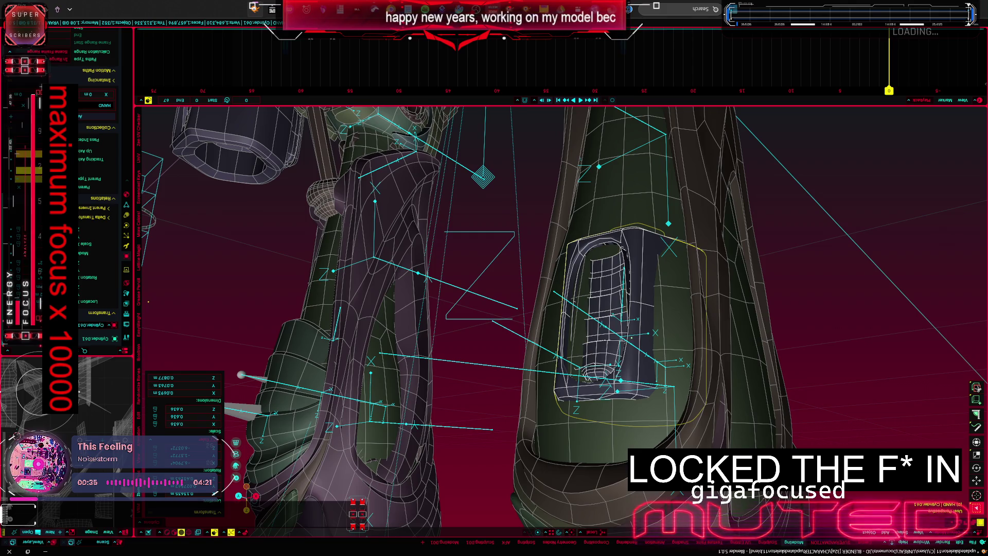
{"action": "left_click", "coordinate": [108, 179]}
{"action": "mouse_move", "coordinate": [540, 309]}
{"action": "middle_mouse_down"}
{"action": "mouse_move", "coordinate": [464, 308]}
{"action": "mouse_move", "coordinate": [113, 184]}
{"action": "middle_mouse_up"}
{"action": "scroll", "coordinate": [487, 280], "scroll_direction": "up", "scroll_amount": 2}
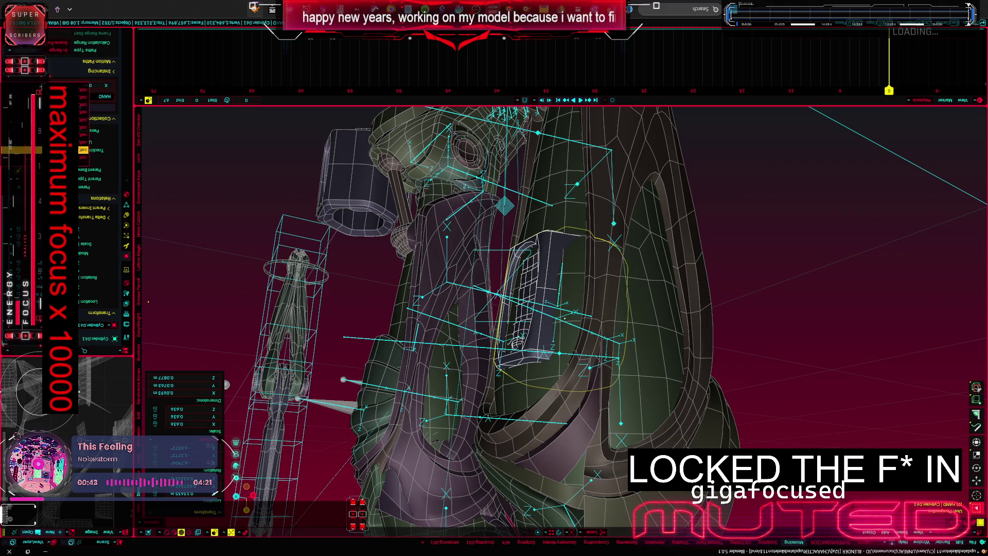
{"action": "key", "text": "h"}
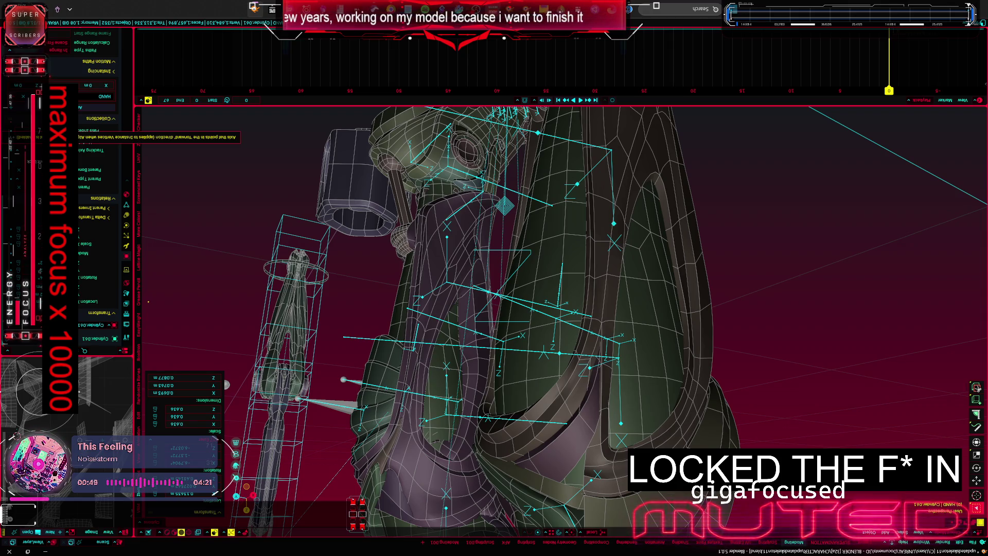
{"action": "key", "text": "alt+h"}
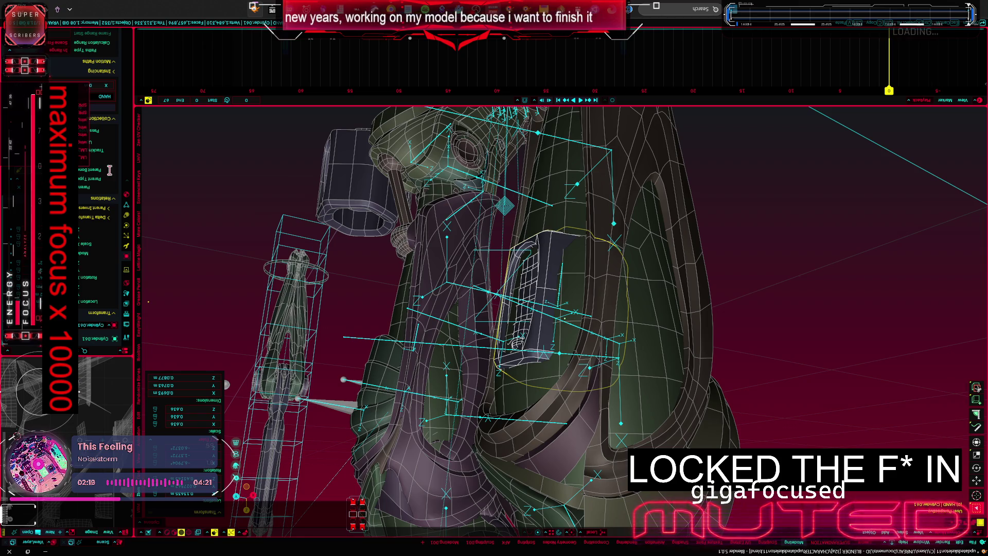
Step: Reset the box plate's scale, rotation and location, then reveal all hidden objects
{"action": "middle_click_drag", "start_coordinate": [463, 254], "coordinate": [471, 261]}
{"action": "key", "text": "alt+s"}
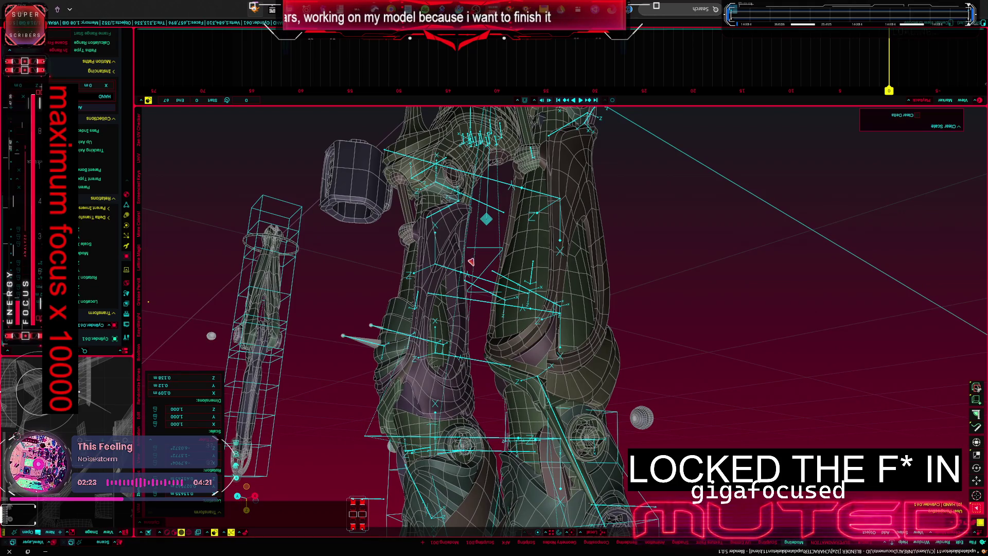
{"action": "mouse_move", "coordinate": [471, 261]}
{"action": "middle_mouse_down"}
{"action": "mouse_move", "coordinate": [444, 274]}
{"action": "mouse_move", "coordinate": [479, 256]}
{"action": "mouse_move", "coordinate": [365, 260]}
{"action": "middle_mouse_up"}
{"action": "key", "text": "alt+r"}
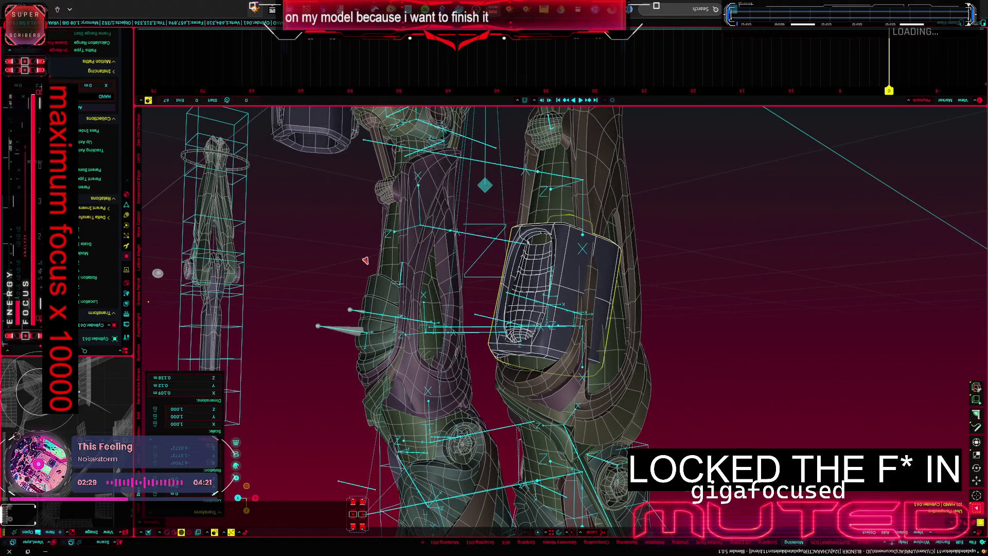
{"action": "key", "text": "Delete"}
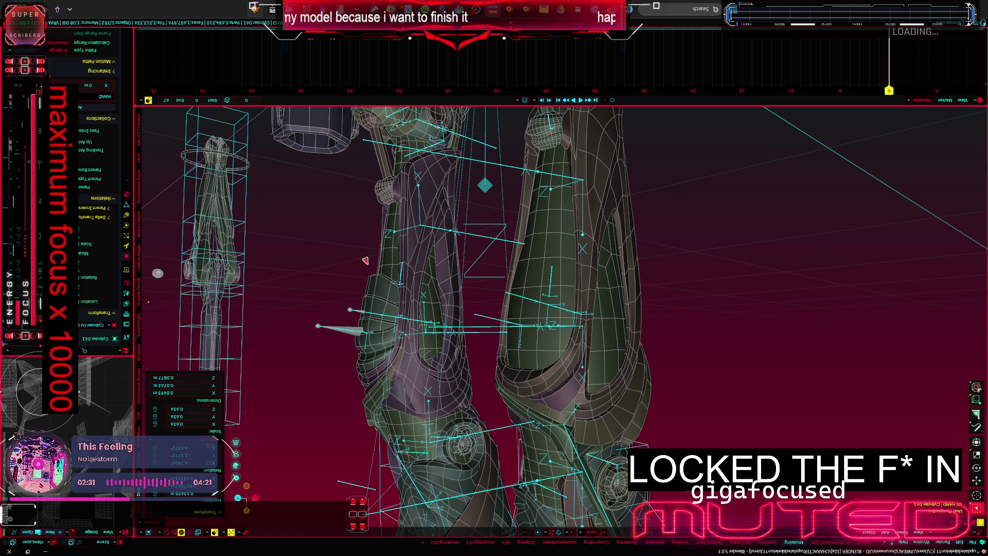
{"action": "key", "text": "alt+r"}
{"action": "key", "text": "alt+g"}
{"action": "mouse_move", "coordinate": [365, 260]}
{"action": "middle_mouse_down"}
{"action": "mouse_move", "coordinate": [325, 259]}
{"action": "mouse_move", "coordinate": [487, 270]}
{"action": "mouse_move", "coordinate": [412, 332]}
{"action": "middle_mouse_up"}
{"action": "key", "text": "alt+h"}
{"action": "scroll", "coordinate": [452, 263], "scroll_direction": "down", "scroll_amount": 2}
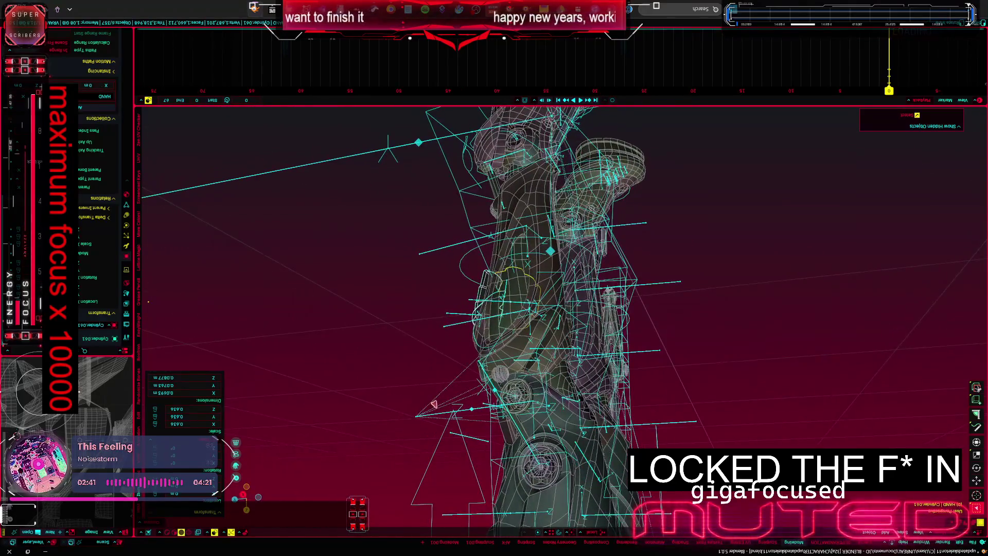
Step: In Pose Mode rotate a leg bone 45° on its local Z and inspect the deformed mesh with overlays hidden
{"action": "key", "text": "a"}
{"action": "left_click", "coordinate": [411, 390]}
{"action": "key", "text": "r"}
{"action": "key", "text": "z"}
{"action": "key", "text": "z"}
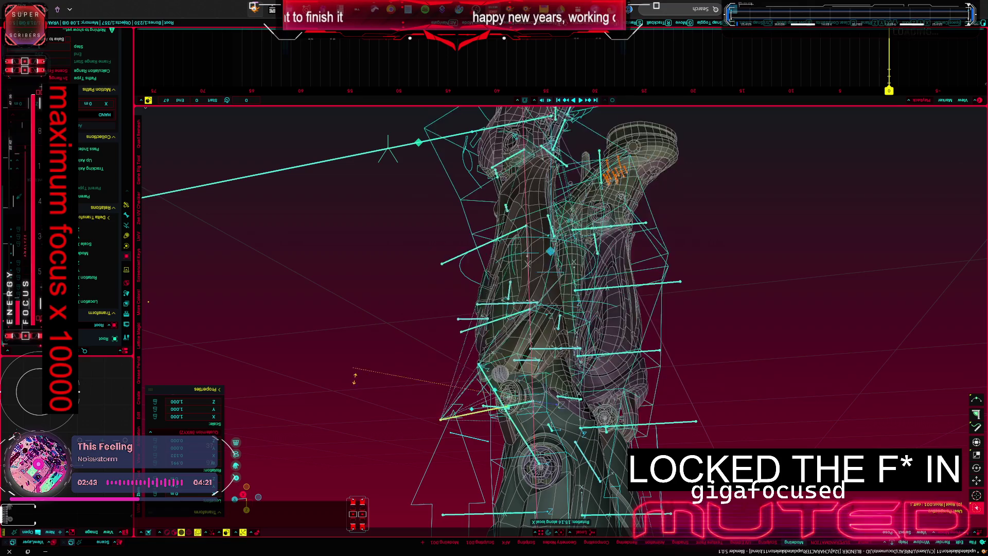
{"action": "left_click", "coordinate": [345, 384]}
{"action": "key", "text": "shift+alt+z"}
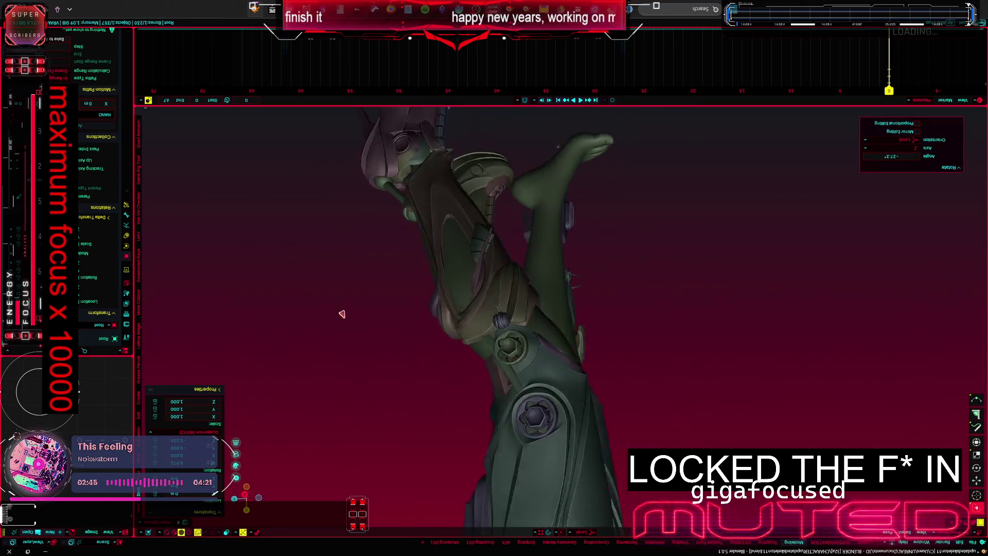
{"action": "scroll", "coordinate": [335, 312], "scroll_direction": "up", "scroll_amount": 3}
{"action": "key", "text": "r"}
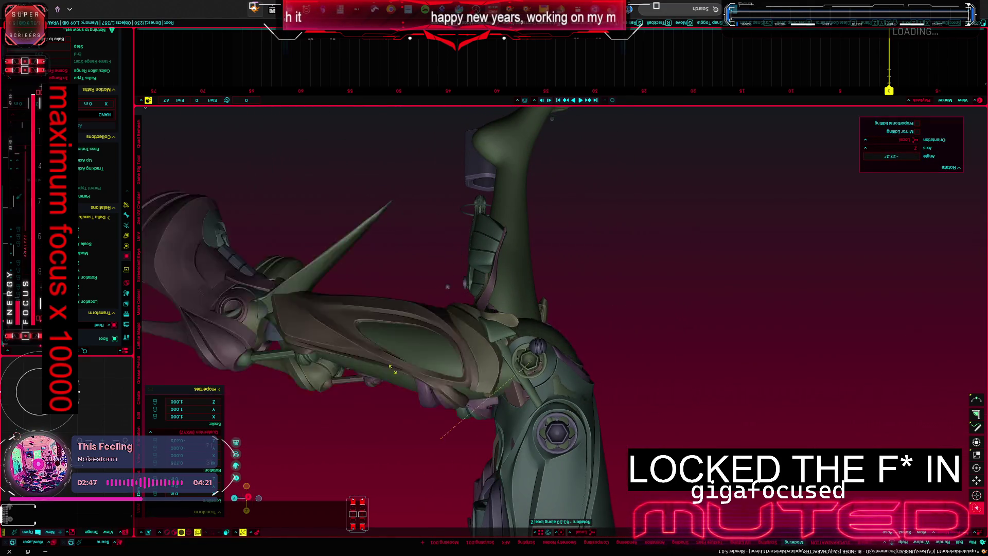
{"action": "type", "text": "45"}
{"action": "key", "text": "Return"}
{"action": "mouse_move", "coordinate": [515, 245]}
{"action": "middle_mouse_down"}
{"action": "mouse_move", "coordinate": [525, 279]}
{"action": "mouse_move", "coordinate": [509, 269]}
{"action": "middle_mouse_up"}
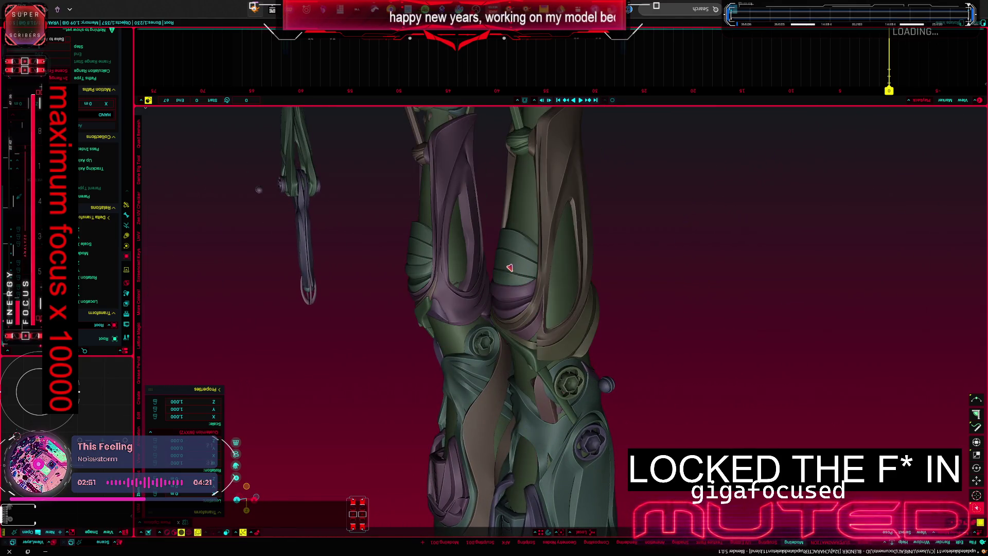
{"action": "key", "text": "shift+alt+z"}
{"action": "key", "text": "a"}
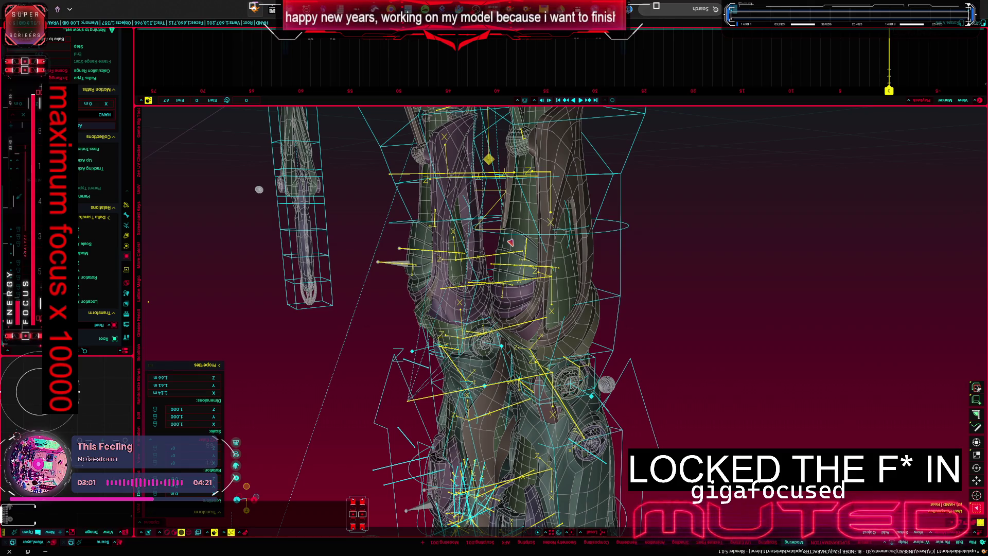
{"action": "scroll", "coordinate": [494, 309], "scroll_direction": "down", "scroll_amount": 5}
{"action": "scroll", "coordinate": [493, 308], "scroll_direction": "down", "scroll_amount": 4}
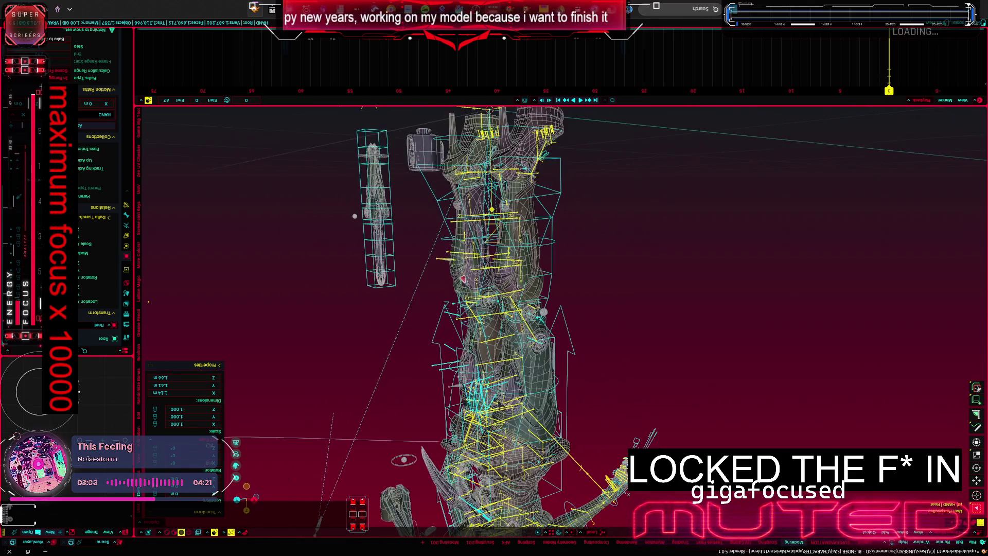
Step: Enlarge the 3D view over the timeline and review the full rig from orthographic and perspective angles
{"action": "middle_click_drag", "start_coordinate": [494, 308], "coordinate": [494, 279]}
{"action": "key", "text": "KP_1"}
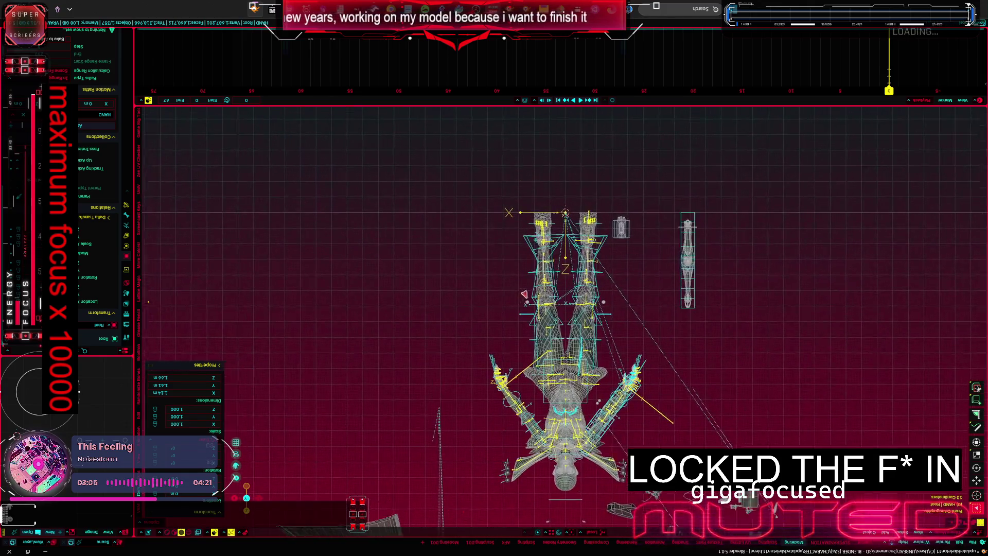
{"action": "scroll", "coordinate": [533, 268], "scroll_direction": "up", "scroll_amount": 3}
{"action": "scroll", "coordinate": [532, 268], "scroll_direction": "up", "scroll_amount": 3}
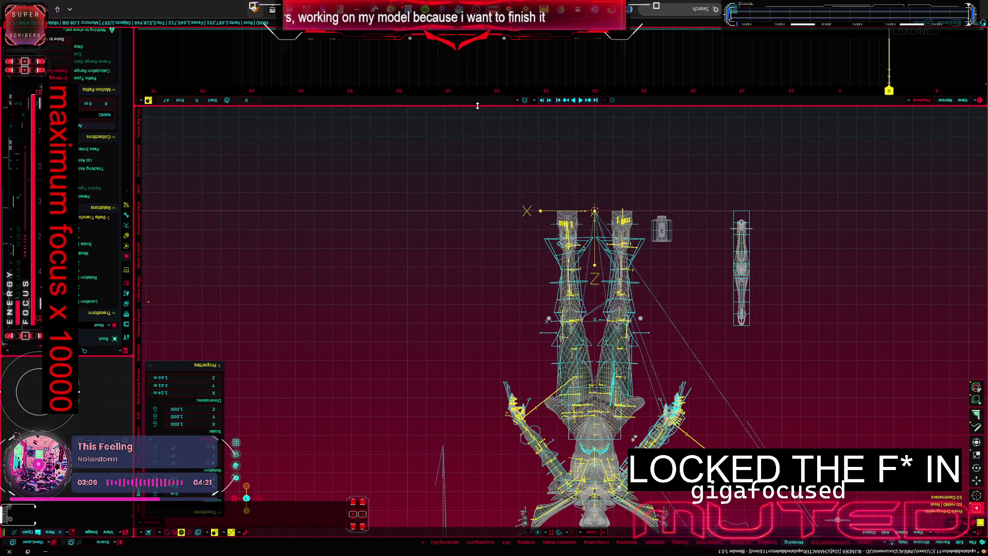
{"action": "left_click_drag", "start_coordinate": [477, 106], "coordinate": [478, 50]}
{"action": "mouse_move", "coordinate": [453, 245]}
{"action": "middle_mouse_down", "text": "shift"}
{"action": "mouse_move", "coordinate": [529, 204]}
{"action": "mouse_move", "coordinate": [344, 241]}
{"action": "mouse_move", "coordinate": [409, 154]}
{"action": "middle_mouse_up", "text": "shift"}
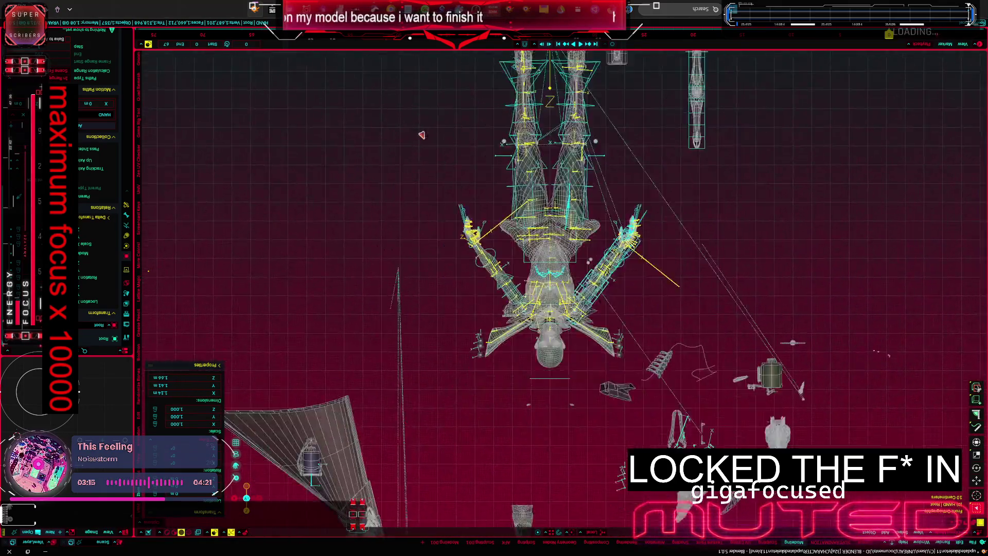
{"action": "mouse_move", "coordinate": [408, 155]}
{"action": "middle_mouse_down", "text": "shift"}
{"action": "mouse_move", "coordinate": [388, 254]}
{"action": "mouse_move", "coordinate": [517, 102]}
{"action": "mouse_move", "coordinate": [705, 160]}
{"action": "mouse_move", "coordinate": [838, 356]}
{"action": "middle_mouse_up", "text": "shift"}
{"action": "key", "text": "KP_7"}
{"action": "scroll", "coordinate": [839, 355], "scroll_direction": "up", "scroll_amount": 4}
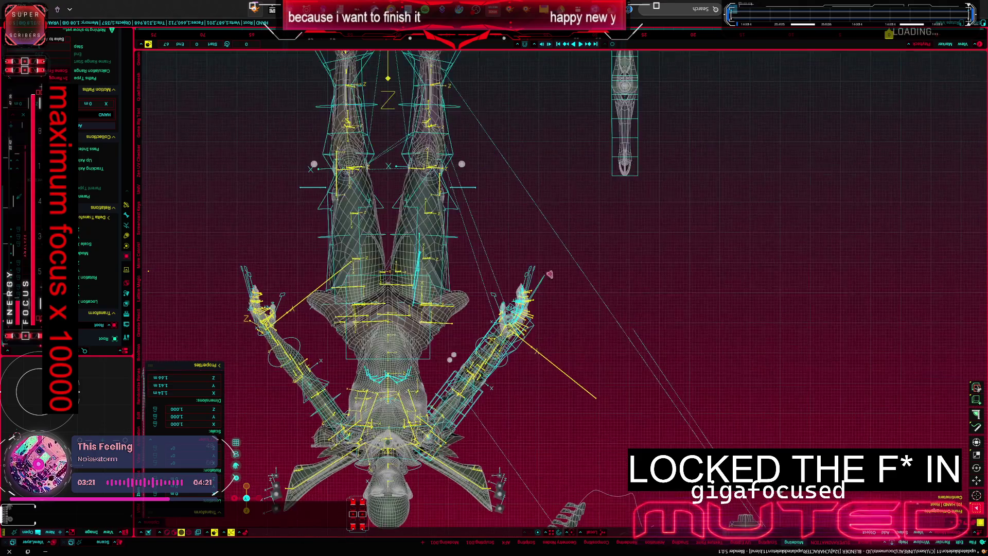
{"action": "scroll", "coordinate": [695, 293], "scroll_direction": "up", "scroll_amount": 4}
Step: Close in on the legs and compare them in solid and wireframe shading
{"action": "key", "text": "shift+alt+z"}
{"action": "key", "text": "shift+alt+z"}
{"action": "mouse_move", "coordinate": [638, 246]}
{"action": "middle_mouse_down"}
{"action": "mouse_move", "coordinate": [581, 247]}
{"action": "mouse_move", "coordinate": [562, 267]}
{"action": "mouse_move", "coordinate": [568, 351]}
{"action": "mouse_move", "coordinate": [584, 335]}
{"action": "middle_mouse_up"}
{"action": "key", "text": "shift+z"}
{"action": "scroll", "coordinate": [584, 334], "scroll_direction": "up", "scroll_amount": 2}
{"action": "key", "text": "shift+z"}
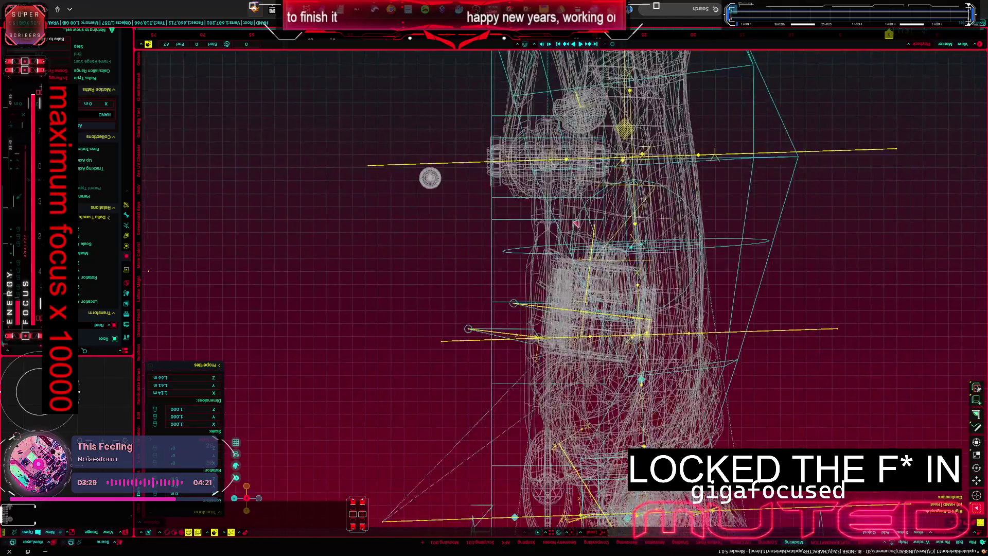
{"action": "scroll", "coordinate": [584, 334], "scroll_direction": "up", "scroll_amount": 3}
{"action": "scroll", "coordinate": [584, 334], "scroll_direction": "up", "scroll_amount": 2}
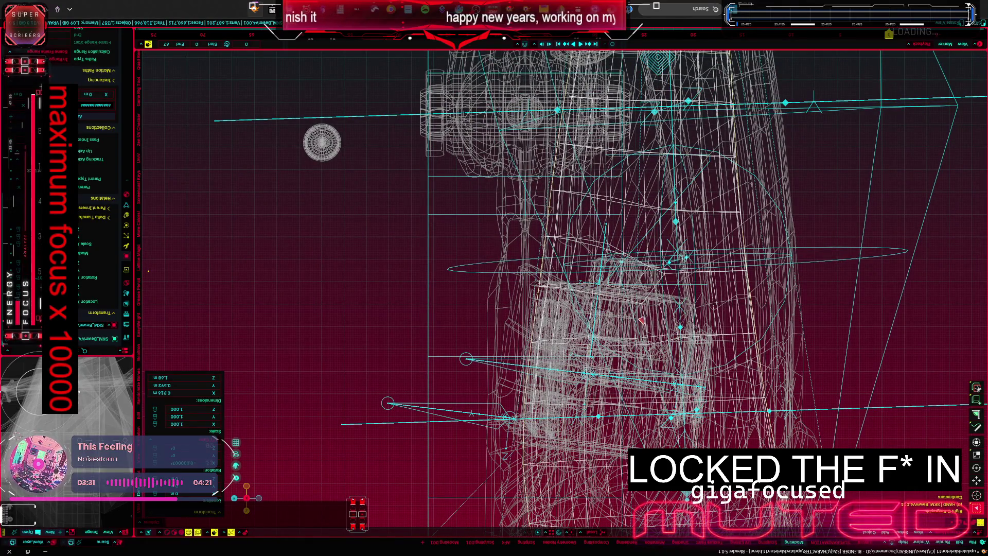
Step: Hide the body wireframe and armature, then select the box-shaped plate on its own
{"action": "key", "text": "h"}
{"action": "key", "text": "h"}
{"action": "key", "text": "KP_Decimal"}
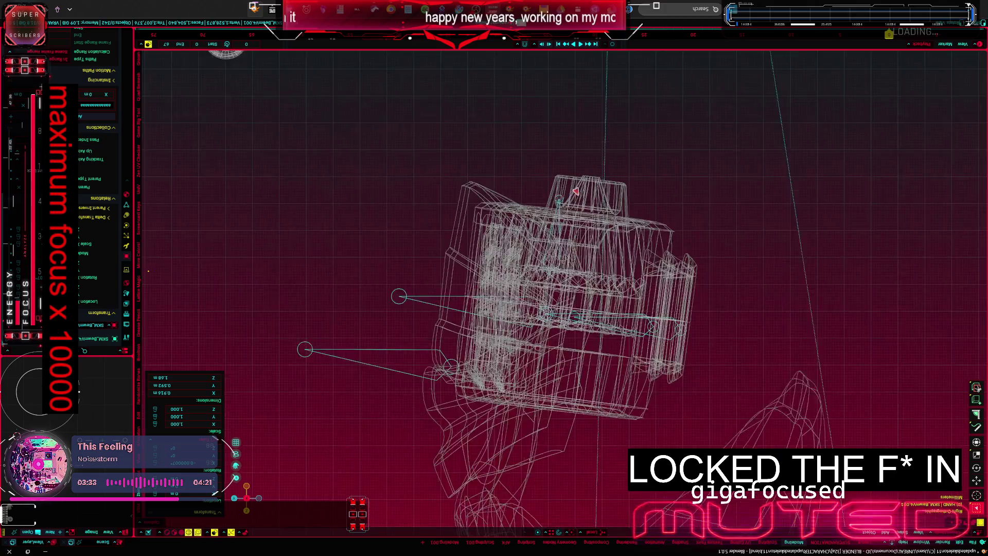
{"action": "middle_click_drag", "start_coordinate": [575, 191], "coordinate": [686, 289]}
{"action": "left_click", "coordinate": [686, 289]}
{"action": "middle_click_drag", "start_coordinate": [656, 225], "coordinate": [559, 232]}
{"action": "middle_click_drag", "start_coordinate": [654, 255], "coordinate": [674, 242]}
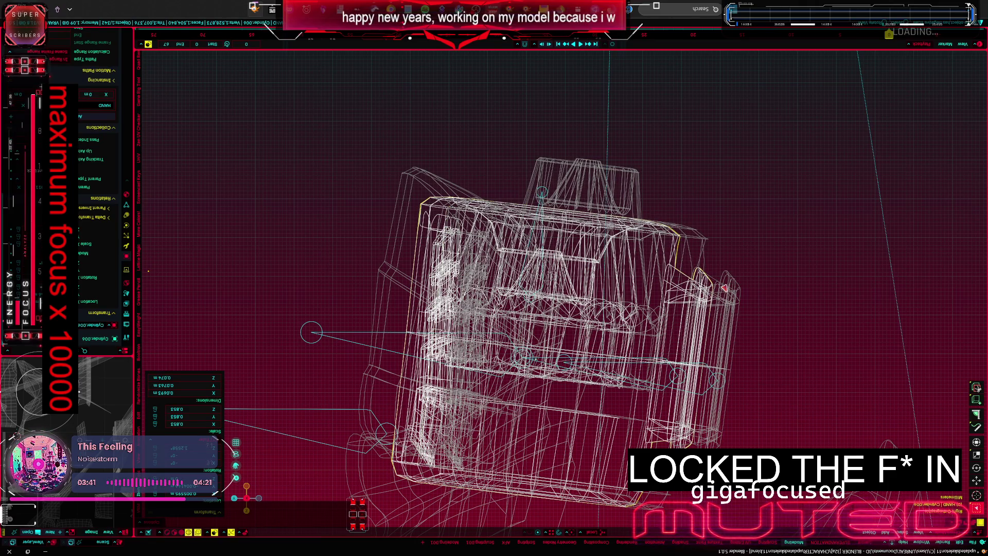
Step: Nudge a part of the box plate to a new position with G, then bring up the F3 command list
{"action": "left_click", "coordinate": [724, 289]}
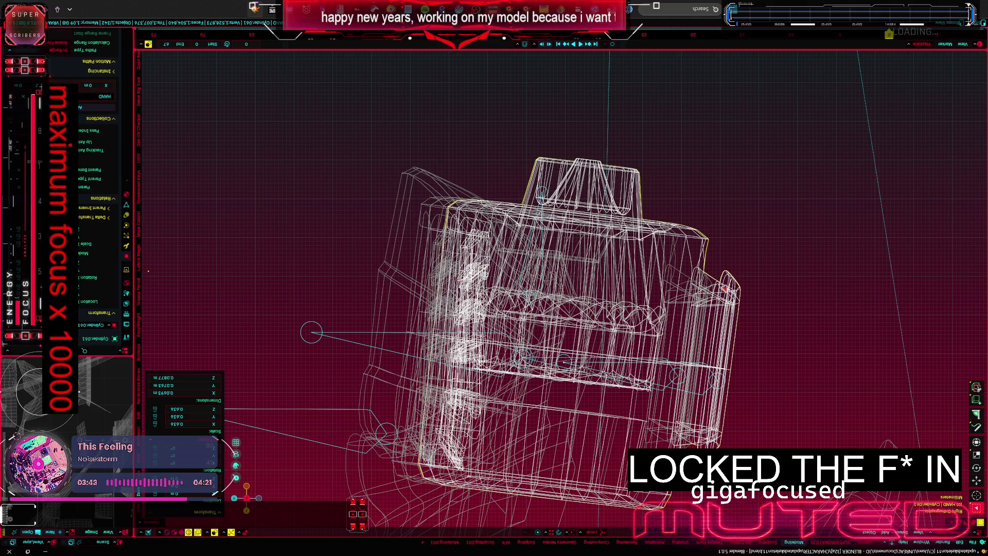
{"action": "scroll", "coordinate": [563, 309], "scroll_direction": "down", "scroll_amount": 4}
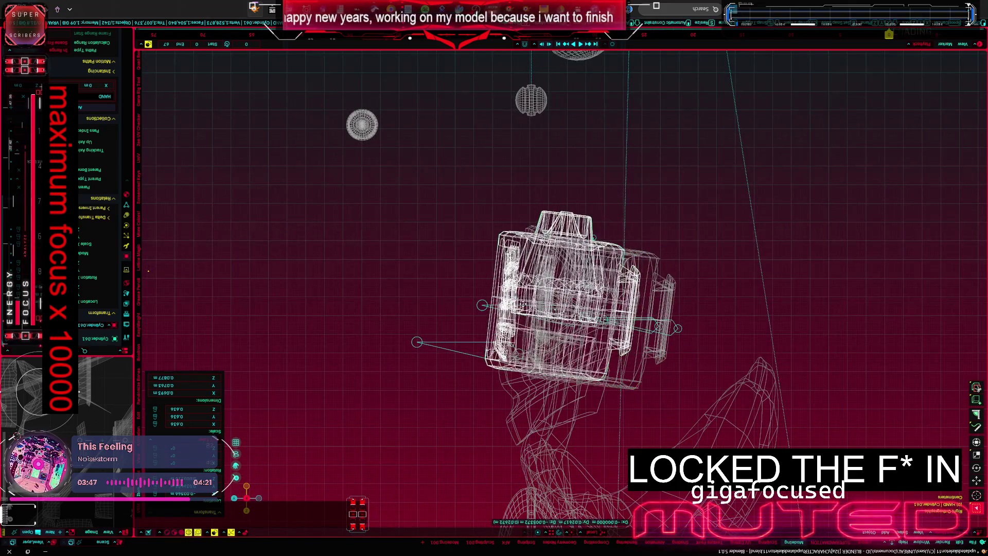
{"action": "key", "text": "Return"}
{"action": "scroll", "coordinate": [580, 253], "scroll_direction": "up", "scroll_amount": 5}
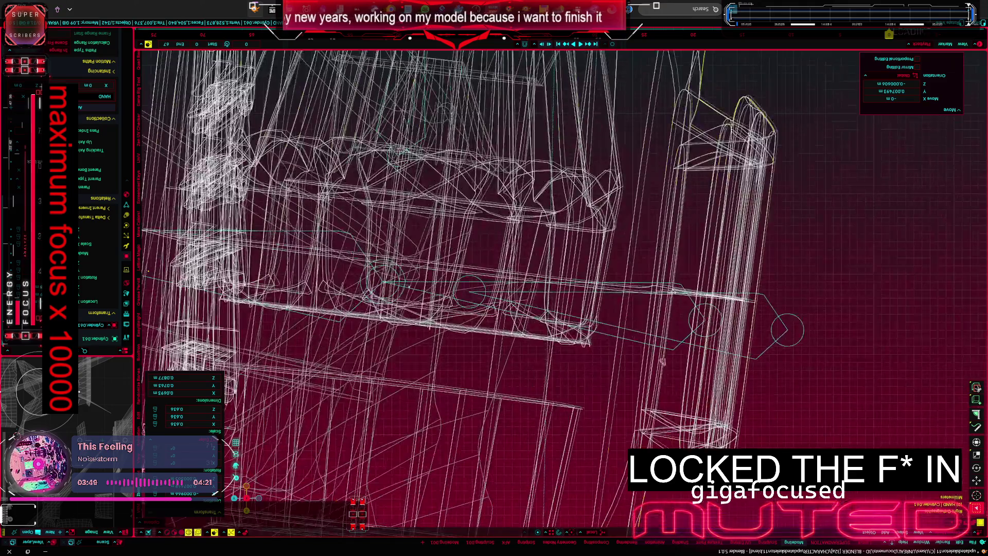
{"action": "scroll", "coordinate": [580, 252], "scroll_direction": "up", "scroll_amount": 4}
{"action": "middle_click_drag", "start_coordinate": [580, 252], "coordinate": [610, 276]}
{"action": "scroll", "coordinate": [610, 276], "scroll_direction": "down", "scroll_amount": 3}
{"action": "scroll", "coordinate": [724, 303], "scroll_direction": "up", "scroll_amount": 3}
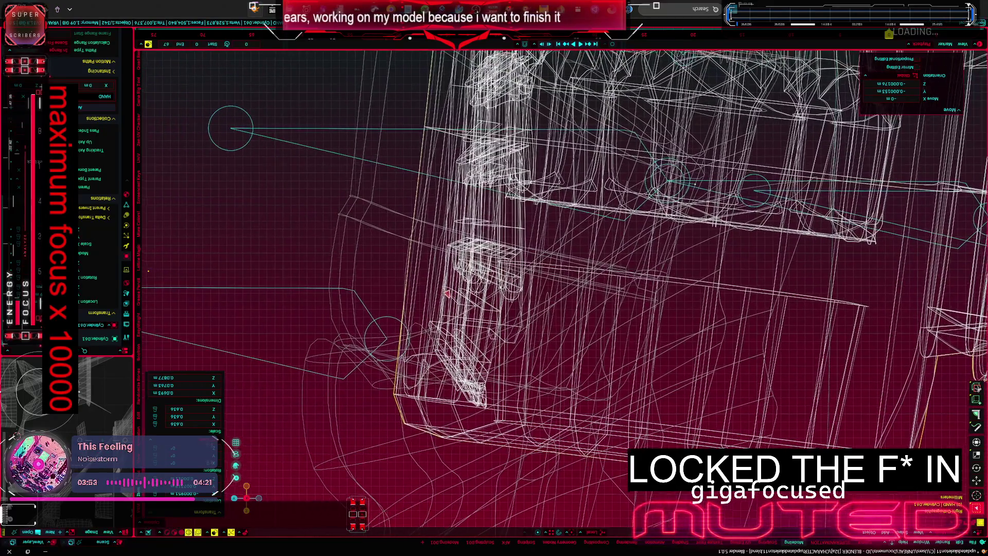
{"action": "scroll", "coordinate": [455, 230], "scroll_direction": "up", "scroll_amount": 3}
{"action": "scroll", "coordinate": [454, 229], "scroll_direction": "up", "scroll_amount": 2}
{"action": "key", "text": "g"}
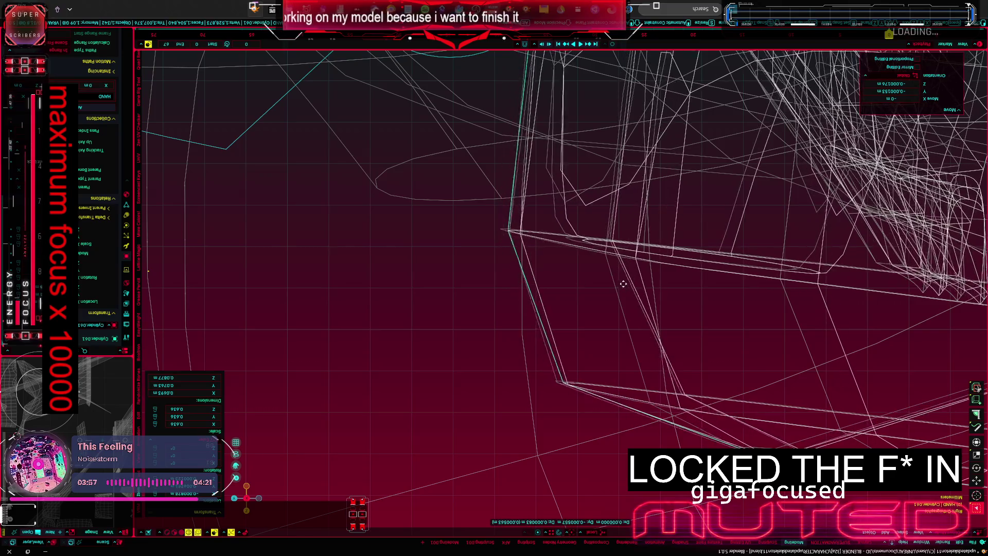
{"action": "left_click", "coordinate": [551, 283]}
{"action": "middle_click_drag", "start_coordinate": [552, 282], "coordinate": [441, 293]}
{"action": "mouse_move", "coordinate": [495, 360]}
{"action": "middle_mouse_down"}
{"action": "mouse_move", "coordinate": [451, 344]}
{"action": "mouse_move", "coordinate": [489, 347]}
{"action": "middle_mouse_up"}
{"action": "scroll", "coordinate": [452, 344], "scroll_direction": "down", "scroll_amount": 2}
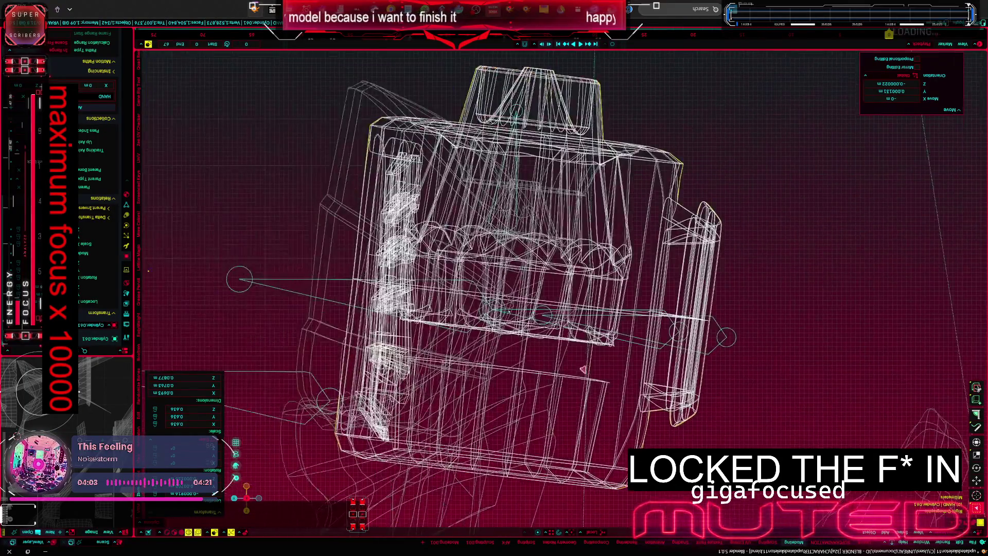
{"action": "scroll", "coordinate": [489, 347], "scroll_direction": "down", "scroll_amount": 2}
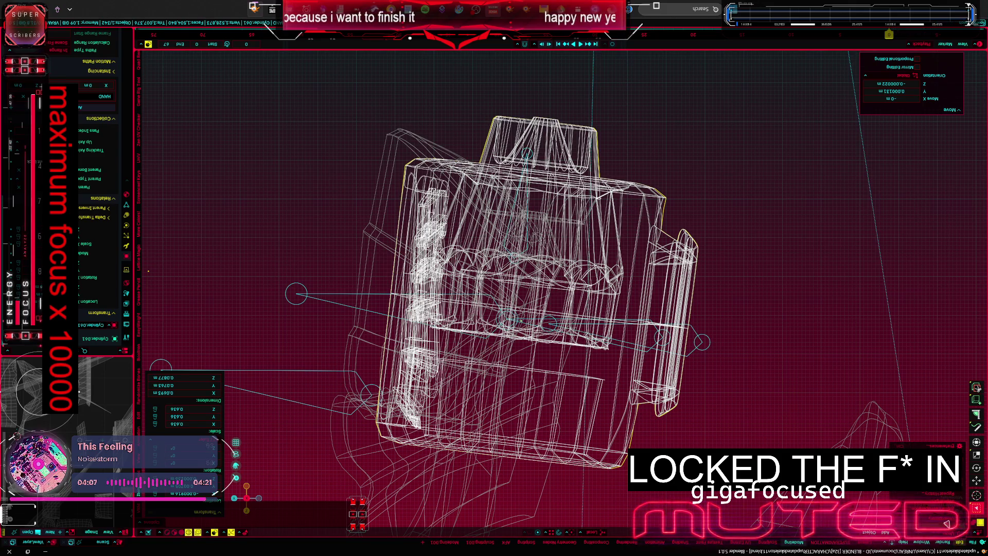
{"action": "key", "text": "F3"}
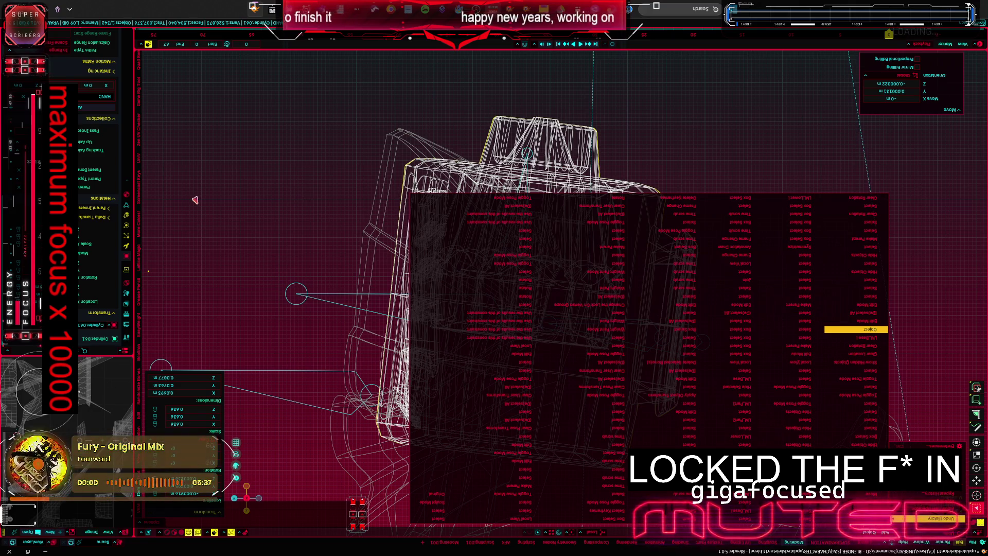
Step: Close the command list and review the leg plate among the wireframe armature bones
{"action": "key", "text": "Return"}
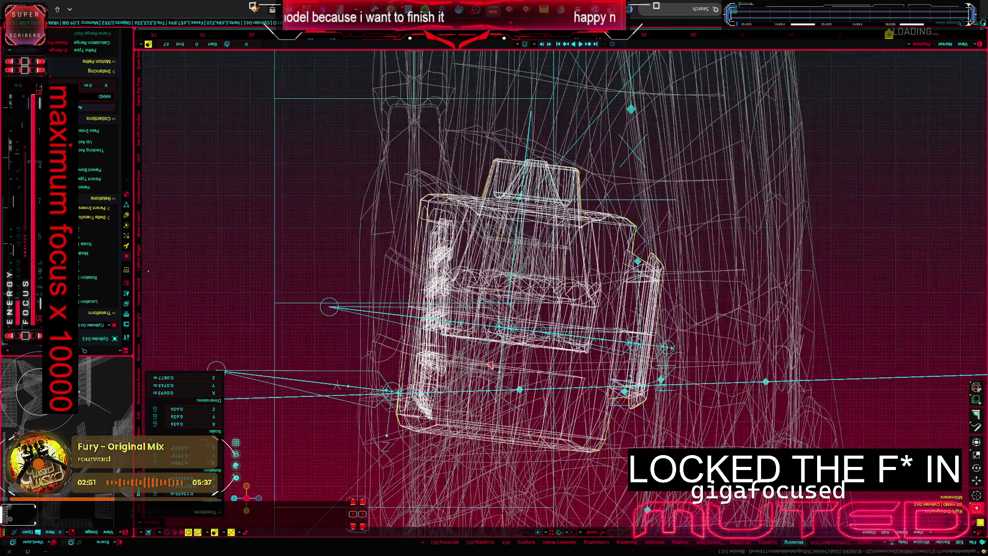
Step: Toggle the leg plate into Weight Paint and back, then select the armature
{"action": "middle_click_drag", "start_coordinate": [432, 362], "coordinate": [390, 346]}
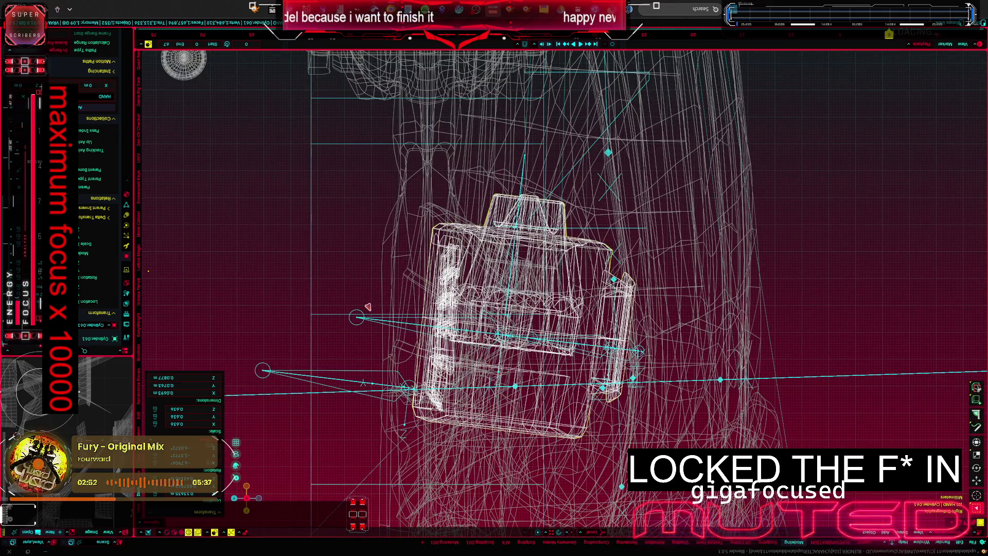
{"action": "mouse_move", "coordinate": [380, 288]}
{"action": "middle_mouse_down"}
{"action": "mouse_move", "coordinate": [425, 269]}
{"action": "mouse_move", "coordinate": [463, 286]}
{"action": "middle_mouse_up"}
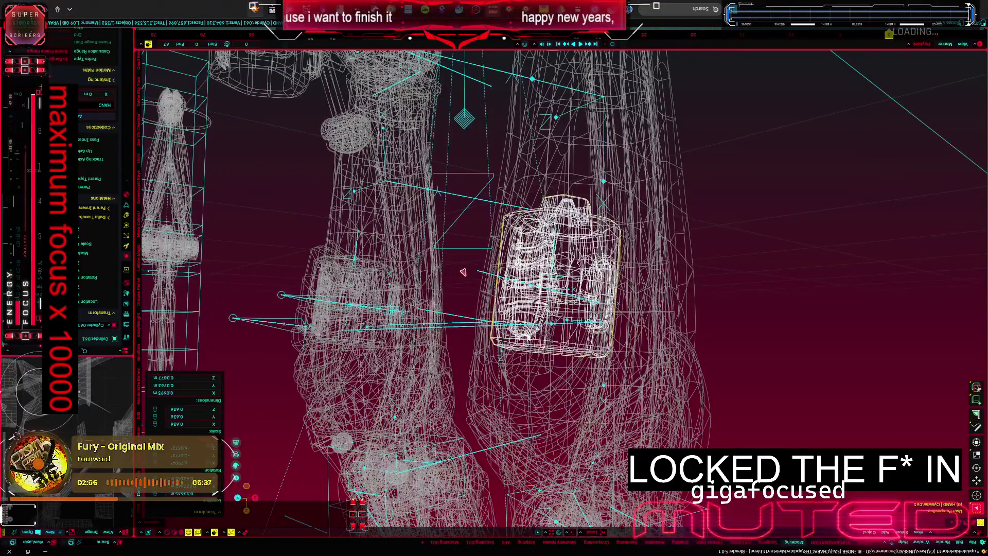
{"action": "key", "text": "ctrl+Tab"}
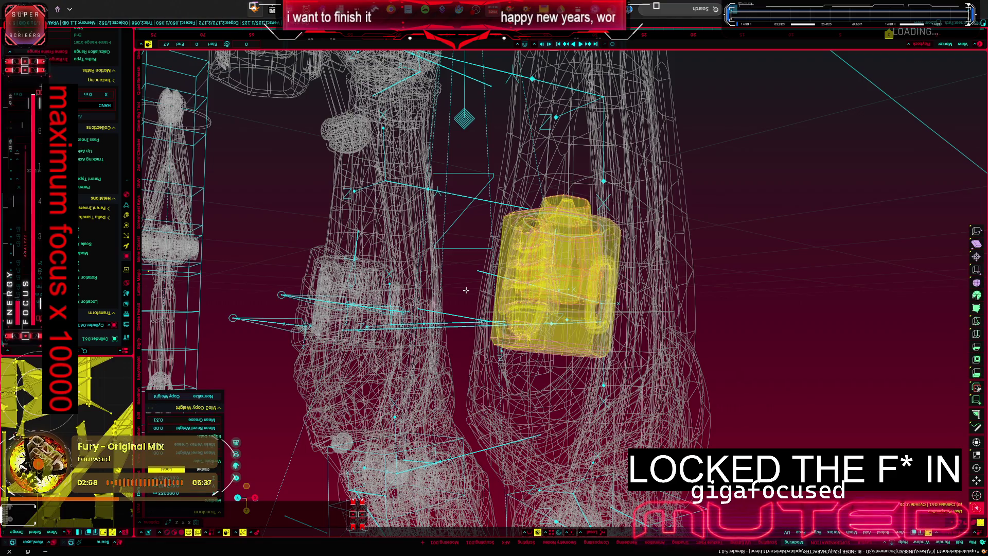
{"action": "key", "text": "ctrl+Tab"}
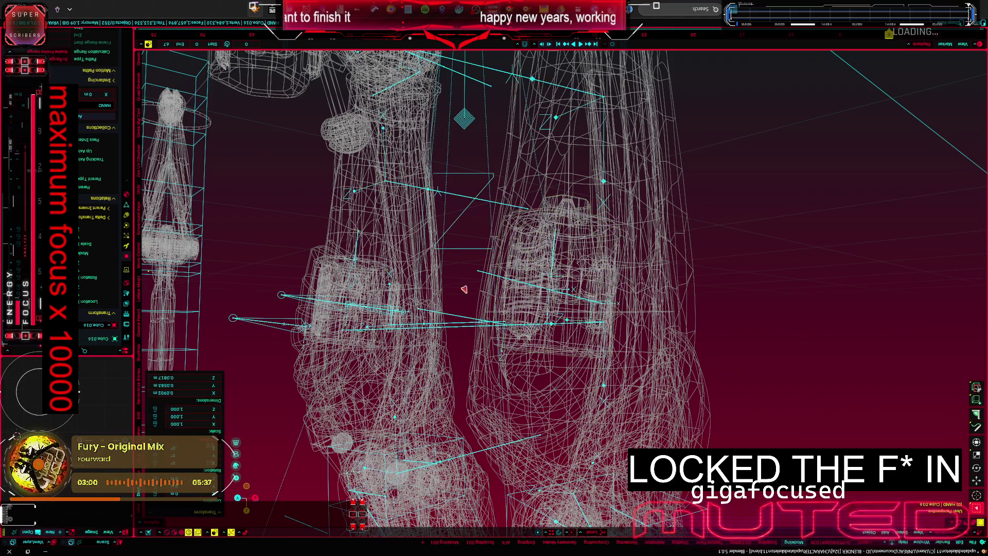
{"action": "left_click", "coordinate": [466, 293]}
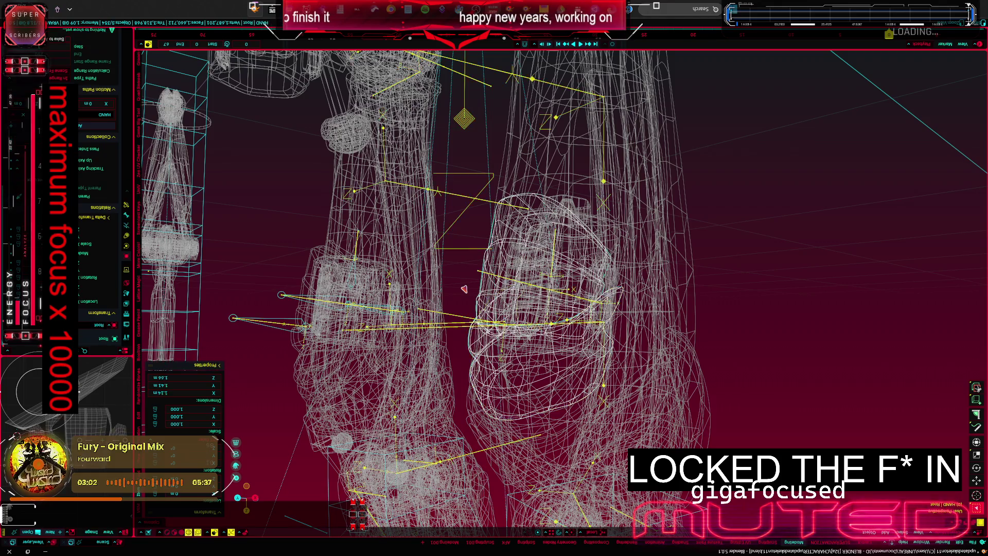
Step: Switch the armature to Pose Mode and begin rotating a bone to test leg deformation
{"action": "middle_click_drag", "start_coordinate": [423, 301], "coordinate": [408, 293]}
{"action": "key", "text": "ctrl+Tab"}
{"action": "middle_click_drag", "start_coordinate": [428, 415], "coordinate": [427, 327]}
{"action": "key", "text": "r"}
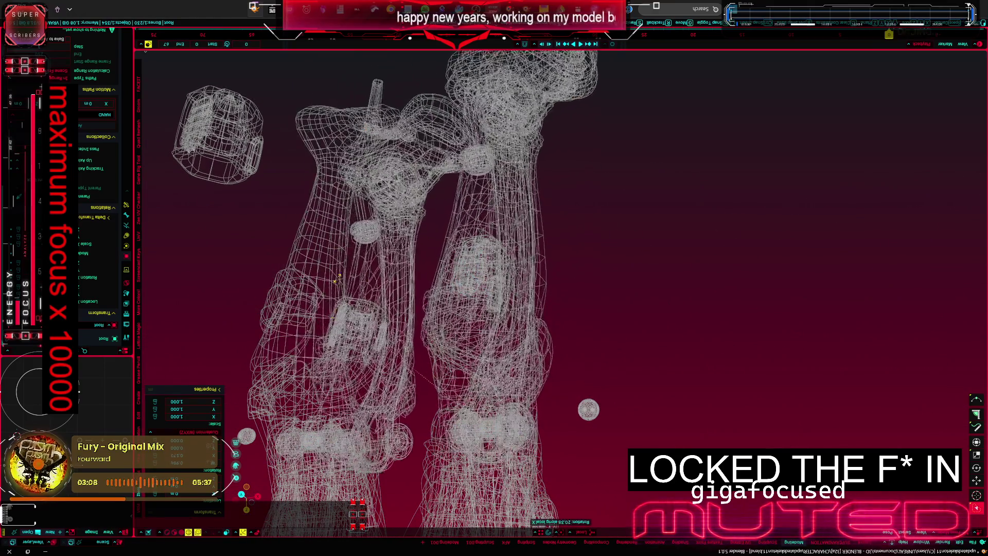
Step: Test-rotate the leg bone a few times to see the legs deform, then switch to see-through wireframe
{"action": "left_click", "coordinate": [437, 317]}
{"action": "mouse_move", "coordinate": [437, 317]}
{"action": "middle_mouse_down"}
{"action": "mouse_move", "coordinate": [394, 334]}
{"action": "mouse_move", "coordinate": [393, 414]}
{"action": "mouse_move", "coordinate": [476, 297]}
{"action": "middle_mouse_up"}
{"action": "key", "text": "r"}
{"action": "left_click", "coordinate": [394, 334]}
{"action": "scroll", "coordinate": [394, 334], "scroll_direction": "up", "scroll_amount": 5}
{"action": "key", "text": "r"}
{"action": "left_click", "coordinate": [392, 415]}
{"action": "key", "text": "alt+z"}
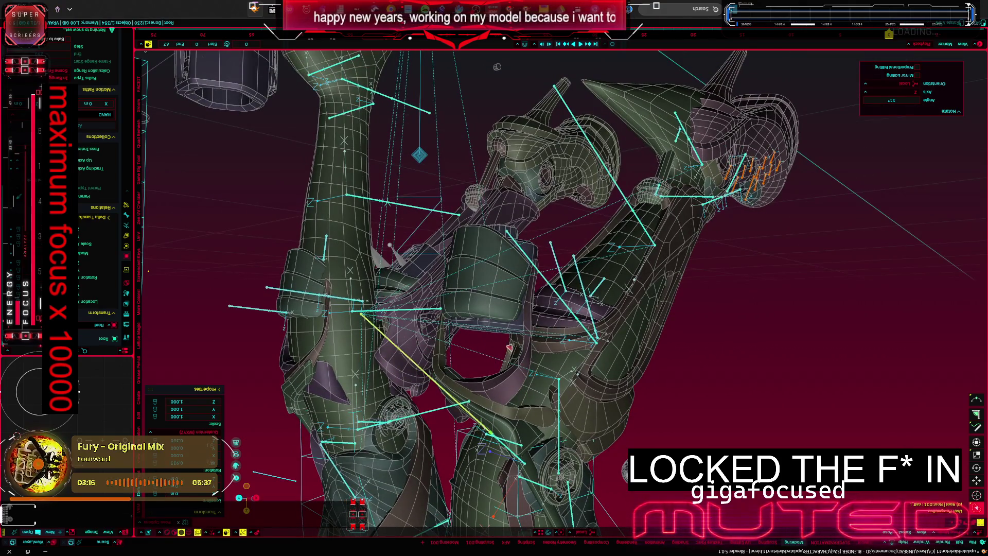
Step: Parent the first leg plate to its armature bone with Ctrl+P > Bone
{"action": "key", "text": "ctrl+Tab"}
{"action": "left_click", "coordinate": [544, 253]}
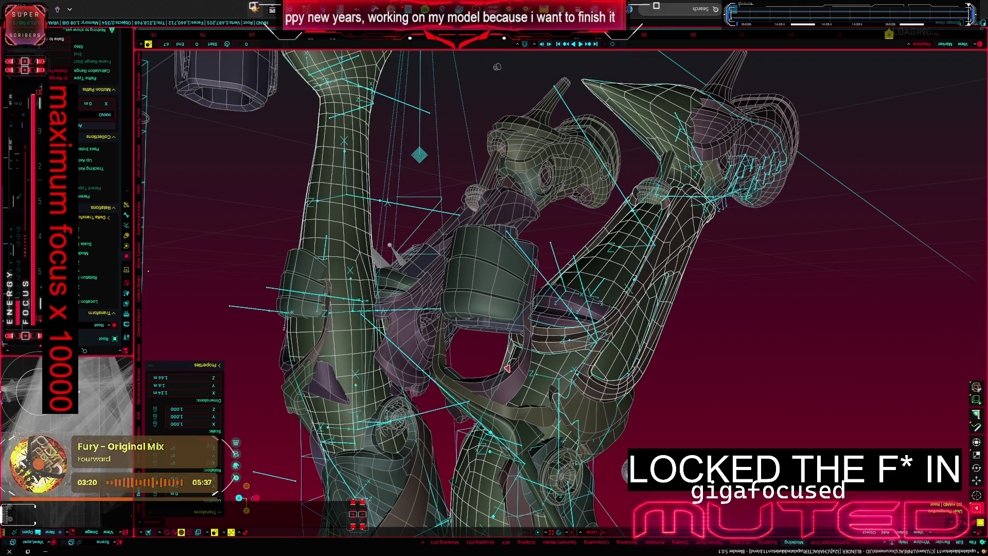
{"action": "key", "text": "ctrl+Tab"}
{"action": "key", "text": "ctrl+p"}
{"action": "left_click", "coordinate": [556, 262]}
{"action": "mouse_move", "coordinate": [556, 262]}
{"action": "middle_mouse_down"}
{"action": "mouse_move", "coordinate": [495, 243]}
{"action": "mouse_move", "coordinate": [502, 332]}
{"action": "middle_mouse_up"}
Step: Clear the next leg plate's scale with Alt+S and parent it to its armature bone
{"action": "key", "text": "ctrl+Tab"}
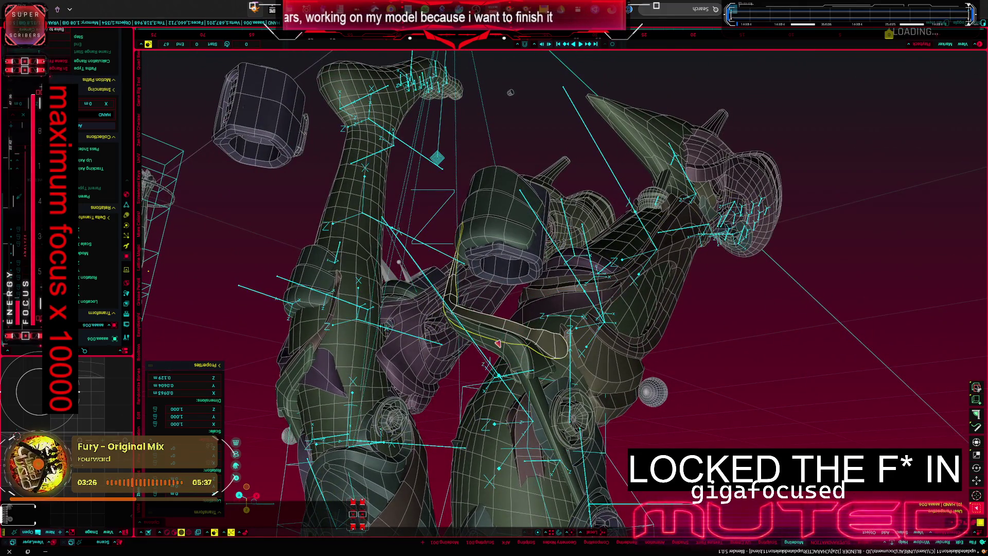
{"action": "left_click", "coordinate": [502, 335]}
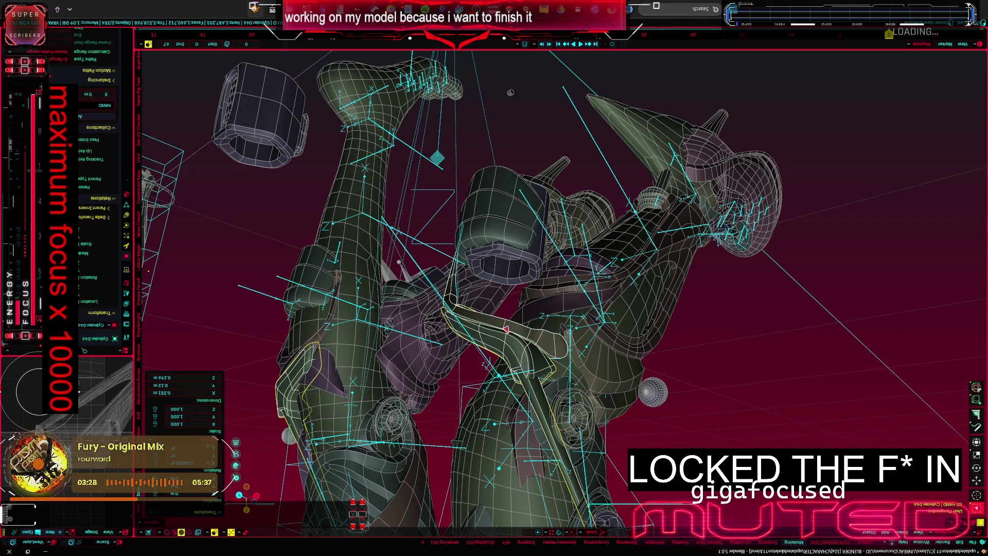
{"action": "key", "text": "alt+s"}
{"action": "mouse_move", "coordinate": [506, 330]}
{"action": "middle_mouse_down"}
{"action": "mouse_move", "coordinate": [547, 275]}
{"action": "mouse_move", "coordinate": [571, 165]}
{"action": "middle_mouse_up"}
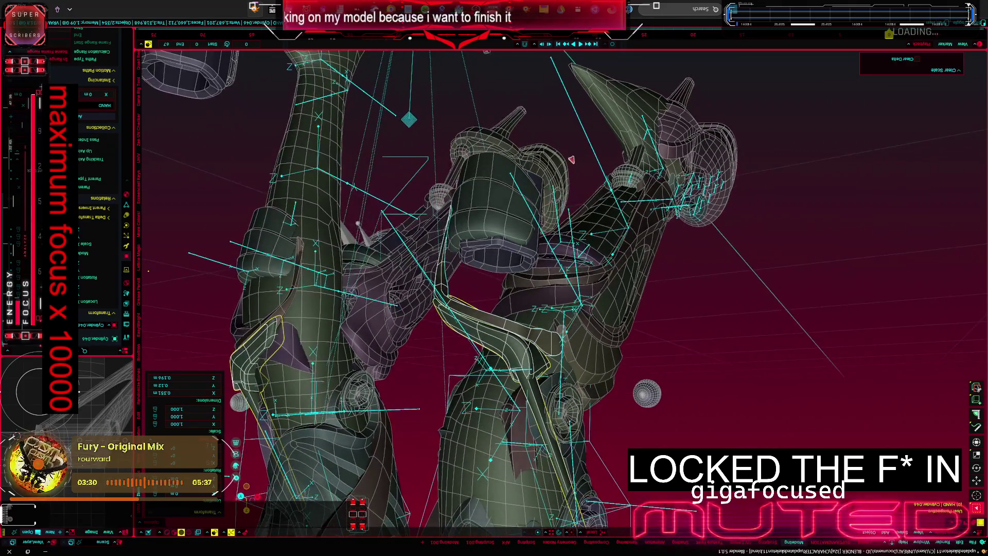
{"action": "key", "text": "ctrl+Tab"}
{"action": "key", "text": "ctrl+p"}
{"action": "left_click", "coordinate": [517, 191]}
Step: Orbit up under the rig and switch the limb into Weight Paint mode
{"action": "mouse_move", "coordinate": [518, 191]}
{"action": "middle_mouse_down"}
{"action": "mouse_move", "coordinate": [491, 274]}
{"action": "mouse_move", "coordinate": [471, 260]}
{"action": "mouse_move", "coordinate": [484, 264]}
{"action": "middle_mouse_up"}
{"action": "mouse_move", "coordinate": [446, 301]}
{"action": "middle_mouse_down"}
{"action": "mouse_move", "coordinate": [453, 276]}
{"action": "mouse_move", "coordinate": [487, 271]}
{"action": "mouse_move", "coordinate": [523, 301]}
{"action": "middle_mouse_up"}
{"action": "key", "text": "ctrl+Tab"}
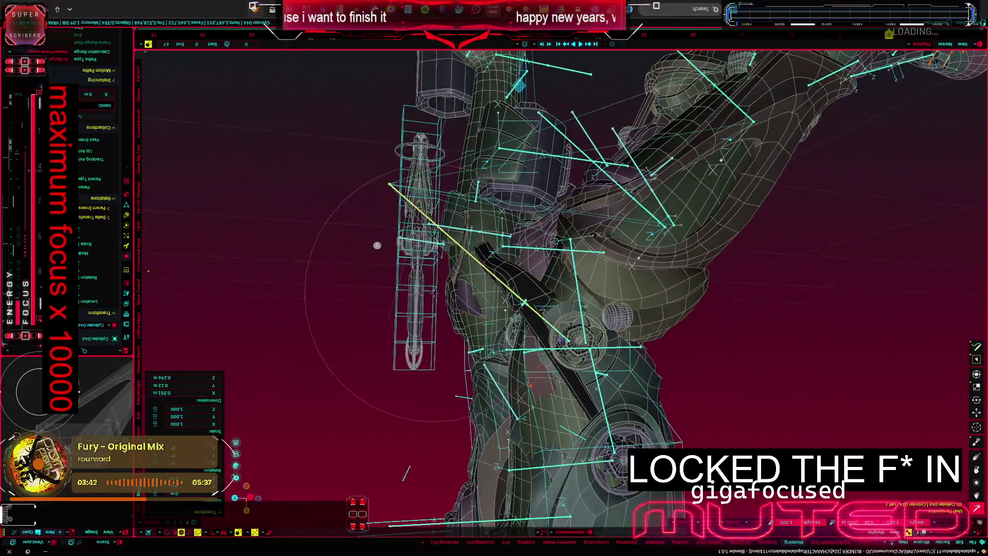
Step: Inspect the limb's weight colours for two bones, including the red weighted strap
{"action": "left_click", "coordinate": [524, 300], "text": "ctrl"}
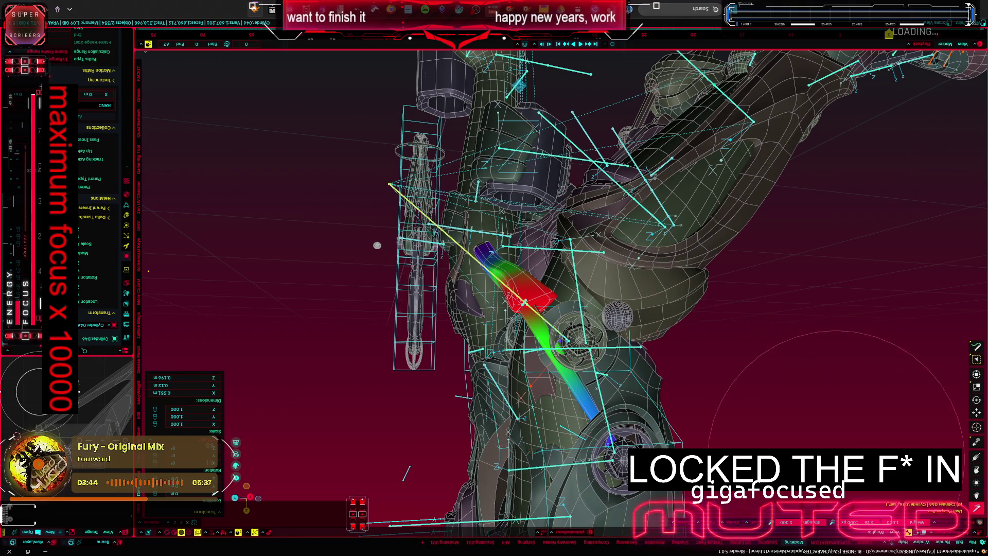
{"action": "scroll", "coordinate": [379, 243], "scroll_direction": "up", "scroll_amount": 4}
{"action": "middle_click_drag", "start_coordinate": [380, 242], "coordinate": [423, 229]}
{"action": "left_click", "coordinate": [424, 229], "text": "ctrl"}
{"action": "middle_click_drag", "start_coordinate": [494, 278], "coordinate": [540, 293]}
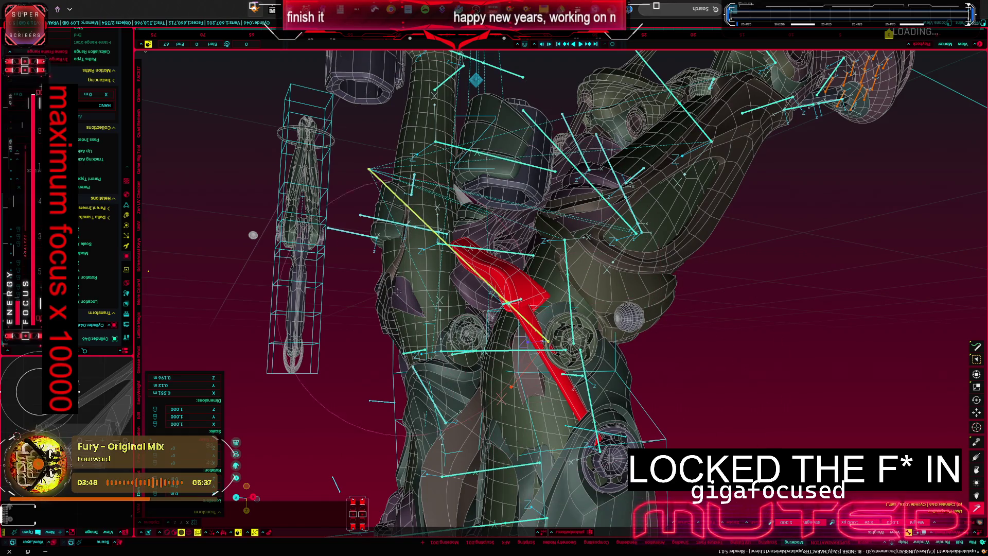
{"action": "mouse_move", "coordinate": [495, 278]}
{"action": "middle_mouse_down"}
{"action": "mouse_move", "coordinate": [509, 294]}
{"action": "mouse_move", "coordinate": [540, 278]}
{"action": "middle_mouse_up"}
Step: Select the arm bone and reset the arm bones to rest pose via Clear User Transforms
{"action": "left_click", "coordinate": [502, 327], "text": "ctrl"}
{"action": "left_click", "coordinate": [426, 202]}
{"action": "right_click", "coordinate": [408, 219]}
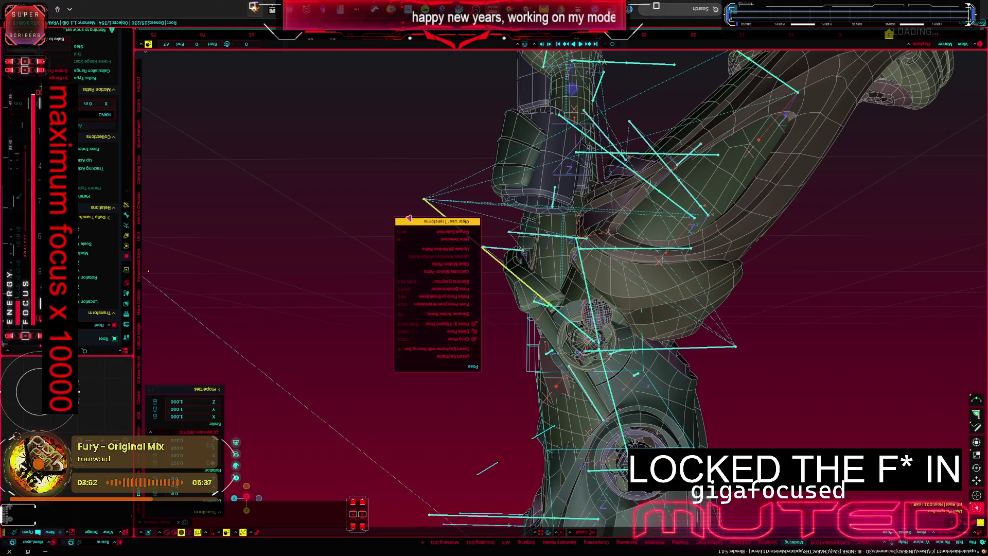
{"action": "key", "text": "Escape"}
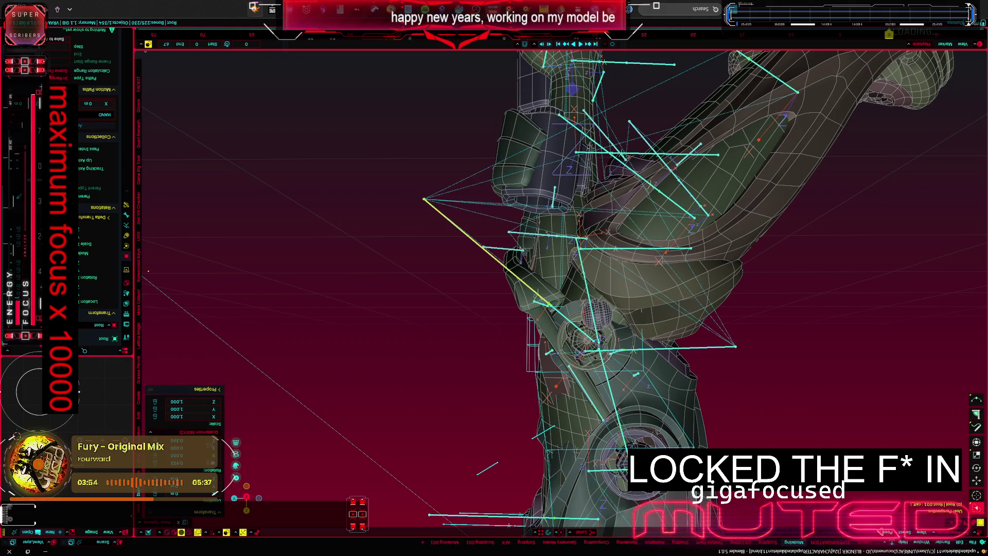
{"action": "right_click", "coordinate": [852, 351]}
{"action": "key", "text": "Escape"}
{"action": "right_click", "coordinate": [852, 351]}
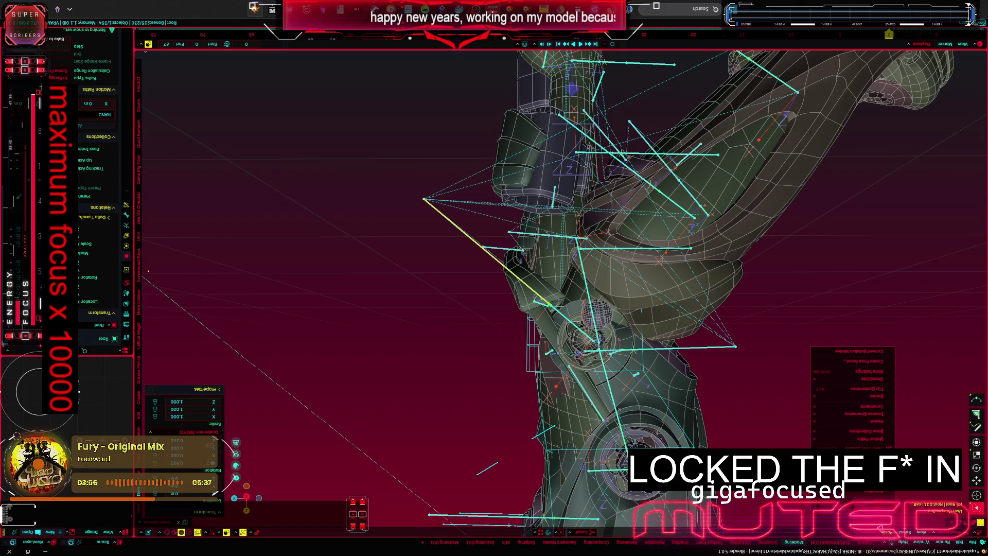
{"action": "left_click", "coordinate": [850, 394]}
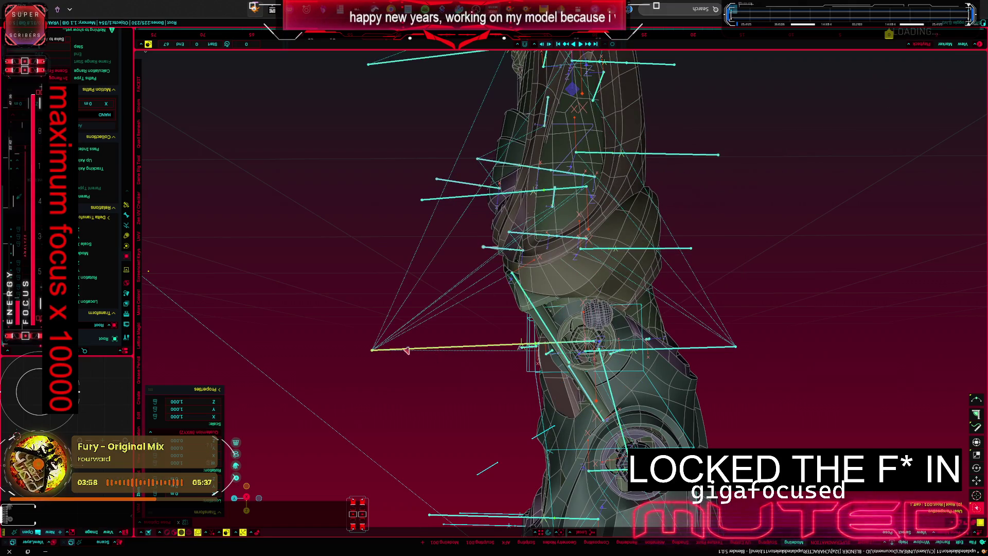
Step: Check the arm shaded with overlays off, then rotate the arm part along local Z to a new angle
{"action": "key", "text": "shift+alt+z"}
{"action": "mouse_move", "coordinate": [407, 352]}
{"action": "middle_mouse_down"}
{"action": "mouse_move", "coordinate": [422, 476]}
{"action": "mouse_move", "coordinate": [319, 246]}
{"action": "mouse_move", "coordinate": [347, 211]}
{"action": "middle_mouse_up"}
{"action": "key", "text": "shift+alt+z"}
{"action": "key", "text": "shift+alt+z"}
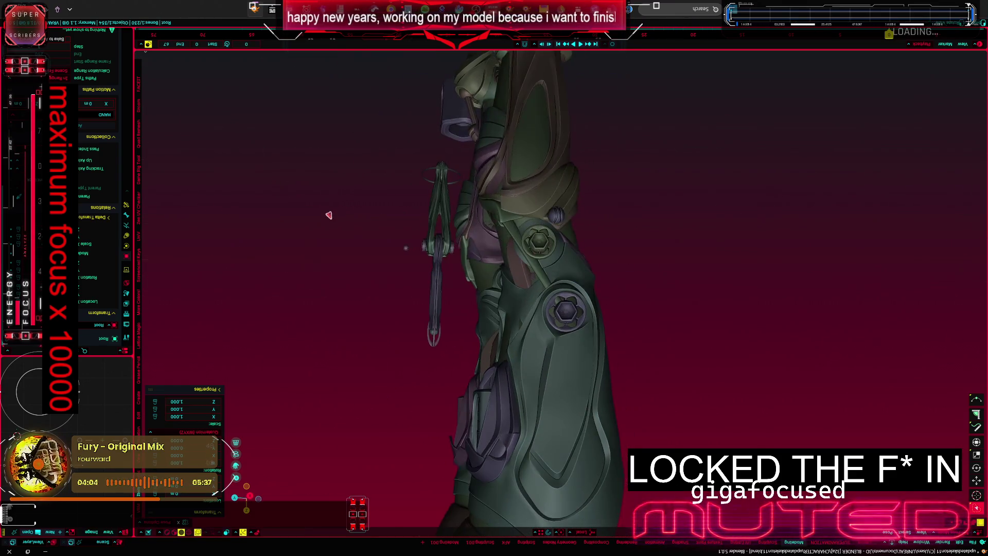
{"action": "key", "text": "r"}
{"action": "key", "text": "z"}
{"action": "key", "text": "z"}
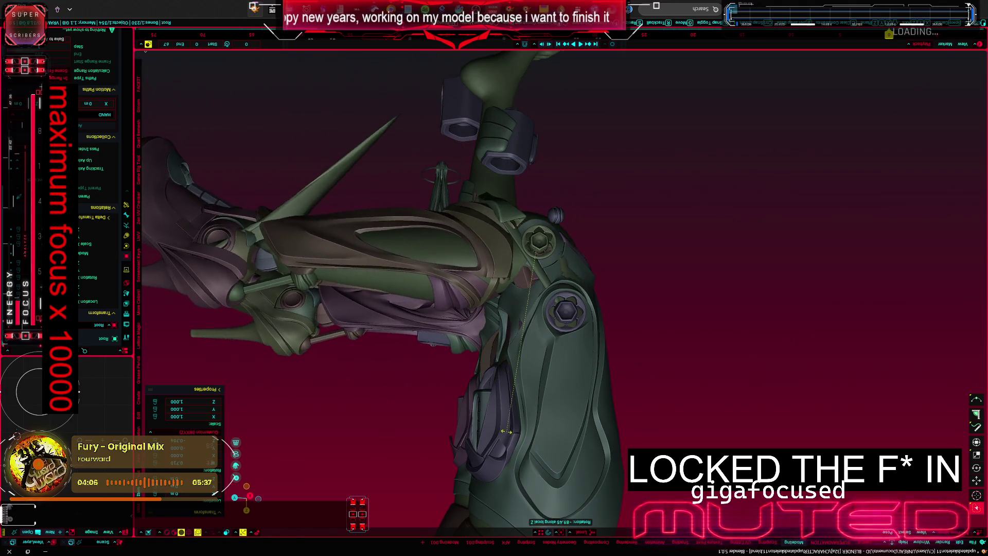
{"action": "middle_click_drag", "start_coordinate": [475, 381], "coordinate": [495, 384]}
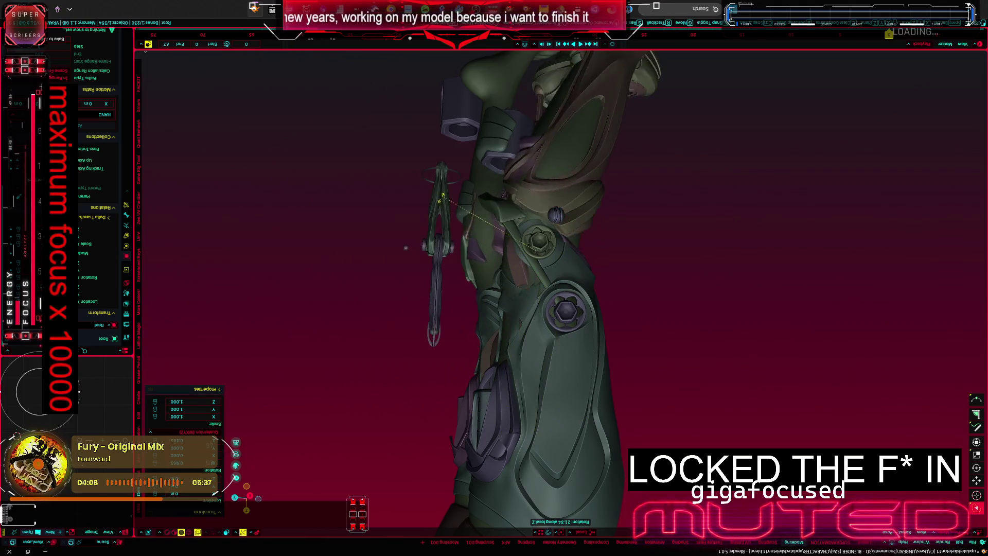
{"action": "left_click", "coordinate": [494, 383]}
{"action": "scroll", "coordinate": [494, 384], "scroll_direction": "up", "scroll_amount": 5}
Step: Rotate the part near the torso along local Z to confirm the plates follow
{"action": "middle_click_drag", "start_coordinate": [495, 383], "coordinate": [463, 309]}
{"action": "key", "text": "r"}
{"action": "key", "text": "z"}
{"action": "key", "text": "z"}
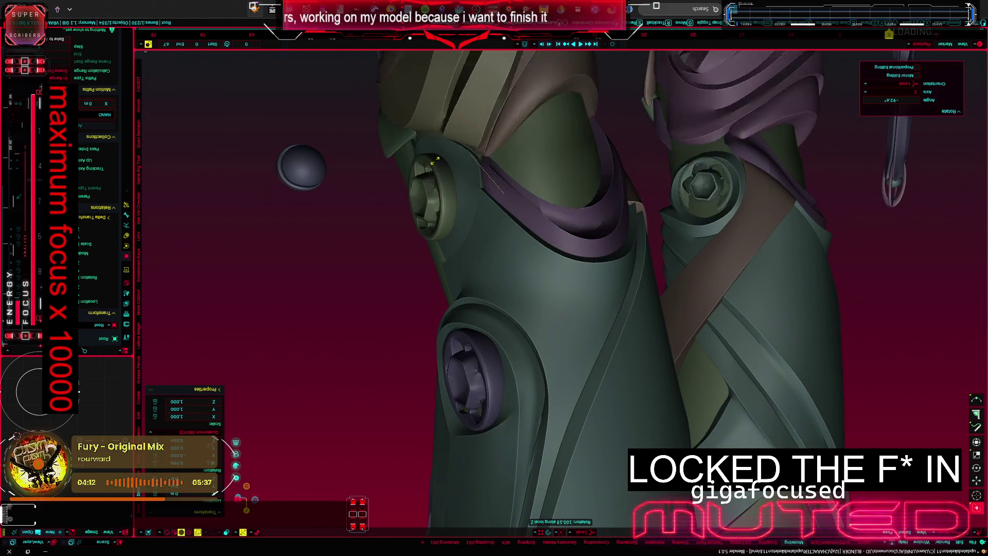
{"action": "left_click", "coordinate": [365, 412]}
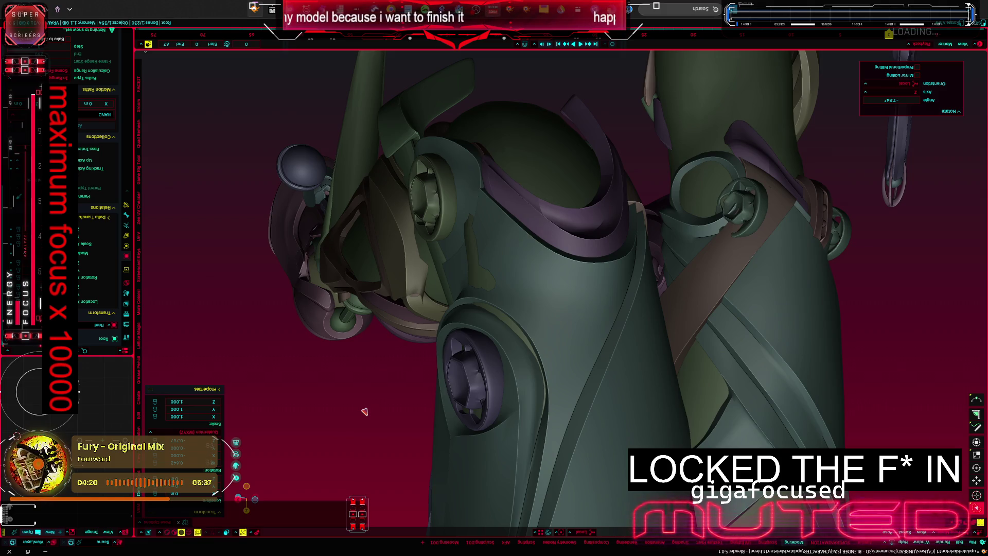
{"action": "mouse_move", "coordinate": [364, 410]}
{"action": "middle_mouse_down"}
{"action": "mouse_move", "coordinate": [348, 365]}
{"action": "mouse_move", "coordinate": [371, 324]}
{"action": "mouse_move", "coordinate": [393, 292]}
{"action": "mouse_move", "coordinate": [430, 306]}
{"action": "middle_mouse_up"}
Step: Clear the arm's pose transforms, undo it, and reapply the pose option to the bone
{"action": "right_click", "coordinate": [392, 293]}
{"action": "left_click", "coordinate": [392, 292]}
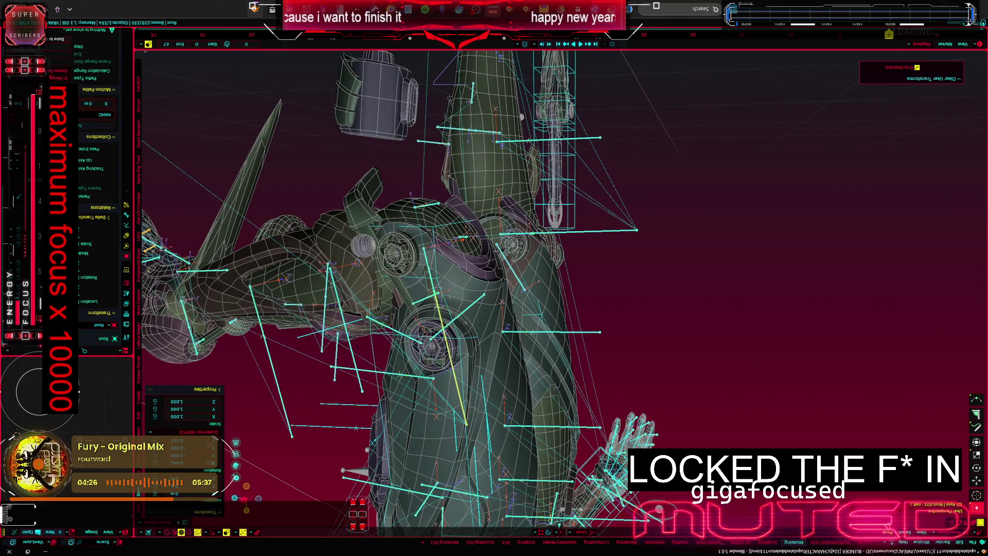
{"action": "key", "text": "ctrl+z"}
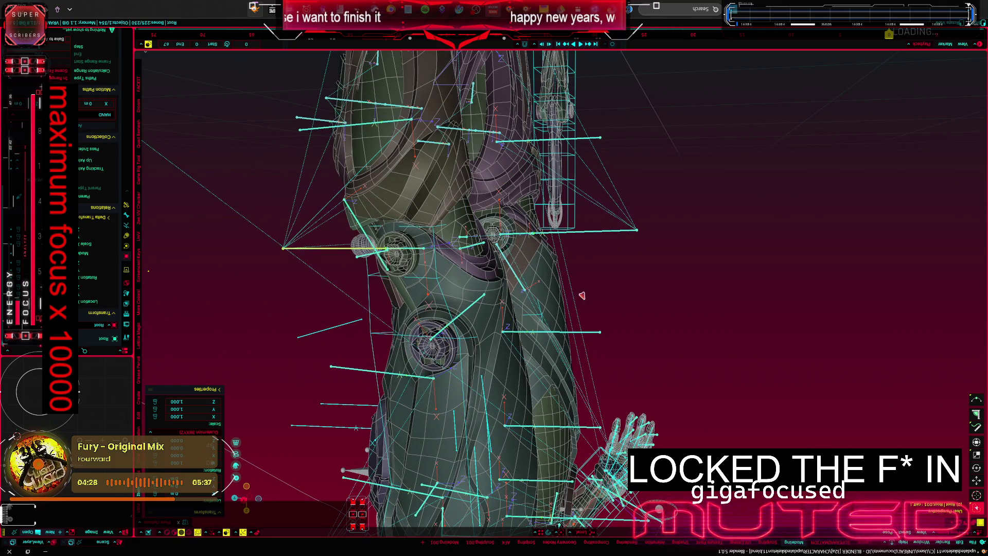
{"action": "middle_click_drag", "start_coordinate": [584, 297], "coordinate": [587, 270]}
{"action": "right_click", "coordinate": [586, 270]}
{"action": "left_click", "coordinate": [606, 406]}
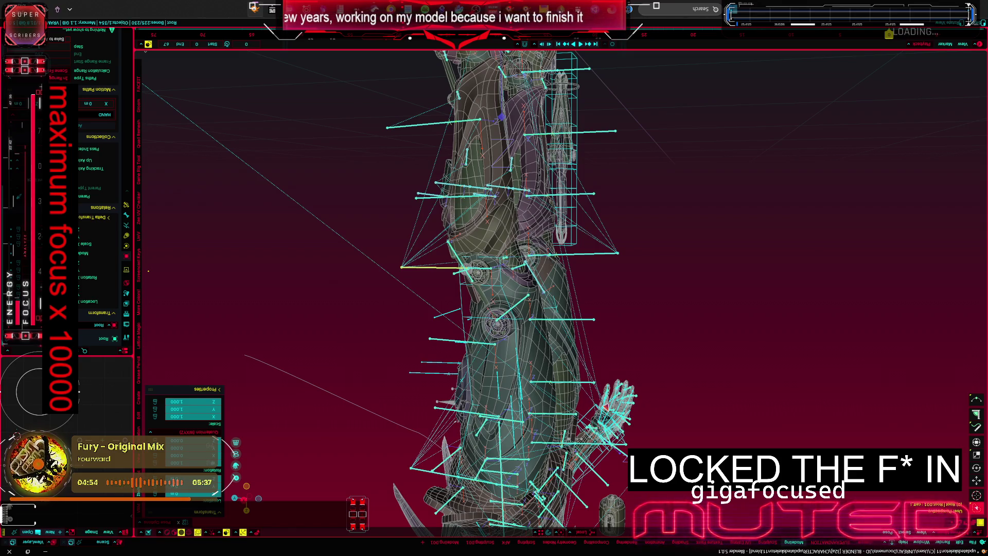
Step: In shaded view rotate the leg at the knee along local Z, cancelling once before confirming
{"action": "mouse_move", "coordinate": [721, 265]}
{"action": "middle_mouse_down"}
{"action": "mouse_move", "coordinate": [520, 195]}
{"action": "mouse_move", "coordinate": [481, 214]}
{"action": "mouse_move", "coordinate": [337, 209]}
{"action": "mouse_move", "coordinate": [293, 265]}
{"action": "mouse_move", "coordinate": [325, 226]}
{"action": "middle_mouse_up"}
{"action": "scroll", "coordinate": [520, 194], "scroll_direction": "up", "scroll_amount": 2}
{"action": "key", "text": "shift+alt+z"}
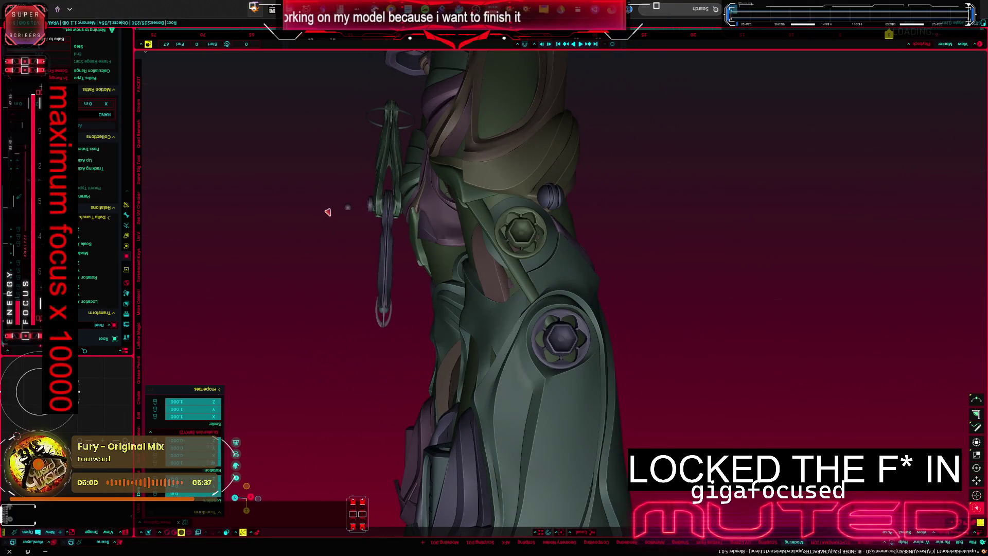
{"action": "key", "text": "r"}
{"action": "key", "text": "z"}
{"action": "key", "text": "z"}
{"action": "key", "text": "Escape"}
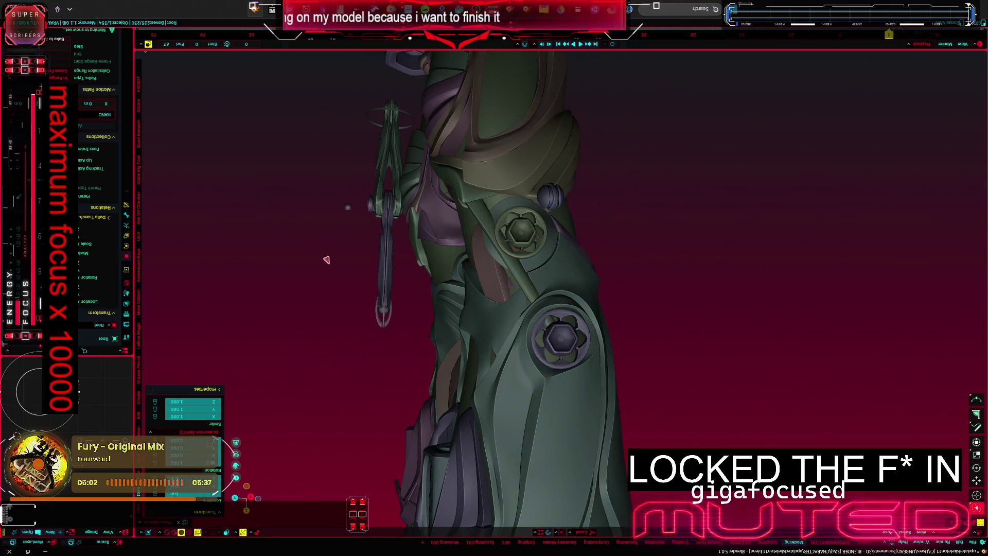
{"action": "key", "text": "shift+alt+z"}
{"action": "key", "text": "shift+alt+z"}
{"action": "key", "text": "r"}
{"action": "key", "text": "z"}
{"action": "key", "text": "z"}
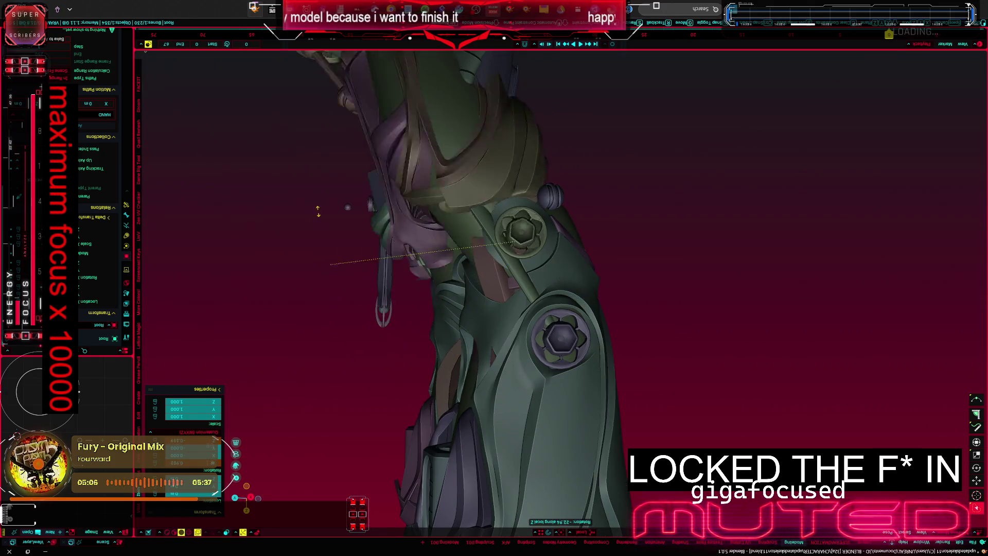
{"action": "left_click", "coordinate": [322, 254]}
{"action": "key", "text": "shift+alt+z"}
Step: Select all bones, single out one leg bone and frame the view on it
{"action": "mouse_move", "coordinate": [389, 230]}
{"action": "middle_mouse_down"}
{"action": "mouse_move", "coordinate": [431, 227]}
{"action": "mouse_move", "coordinate": [382, 236]}
{"action": "middle_mouse_up"}
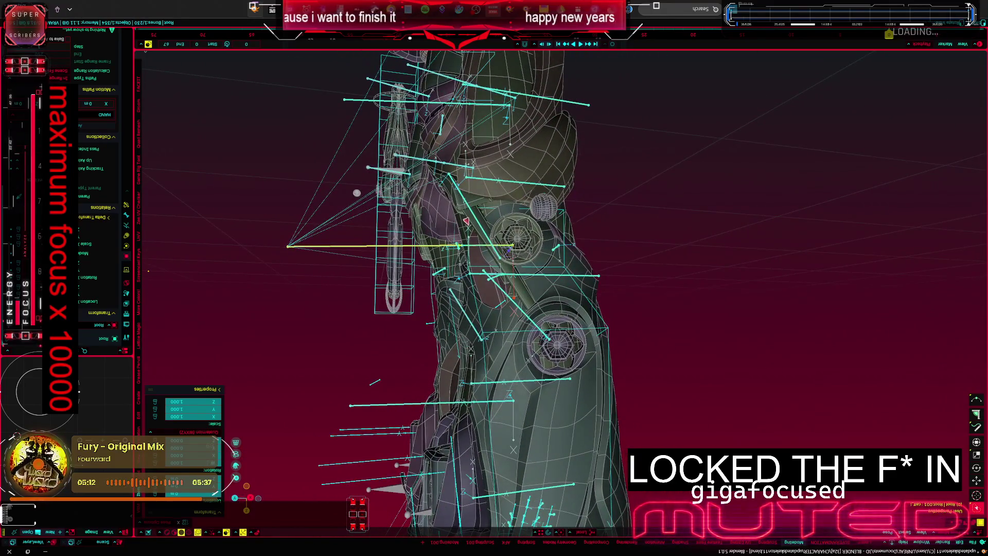
{"action": "middle_click_drag", "start_coordinate": [382, 235], "coordinate": [471, 230]}
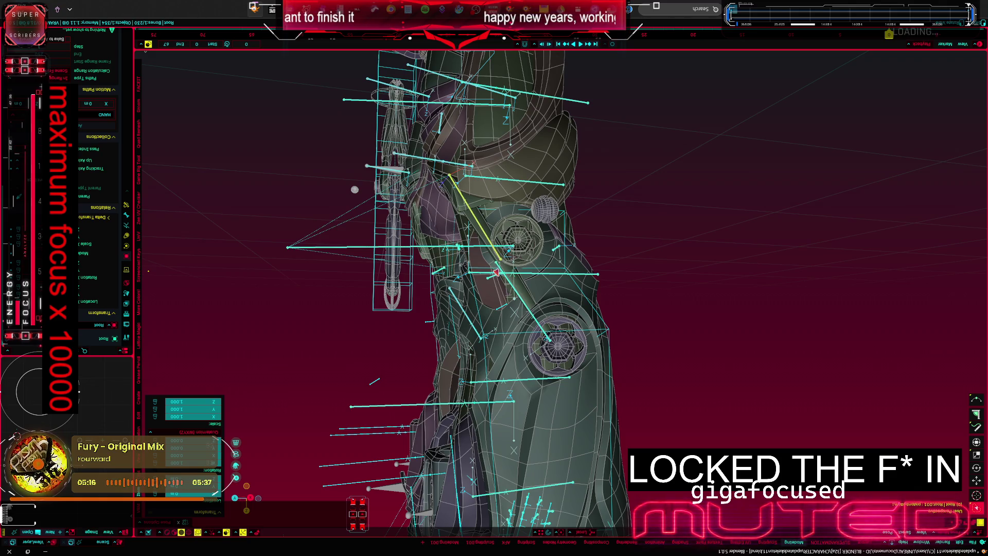
{"action": "key", "text": "a"}
{"action": "left_click", "coordinate": [494, 267]}
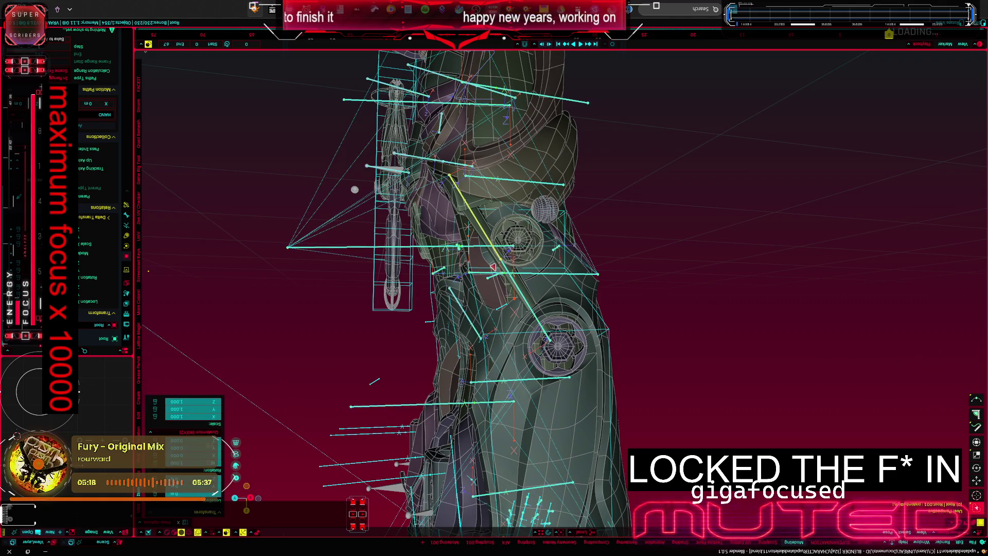
{"action": "key", "text": "KP_Decimal"}
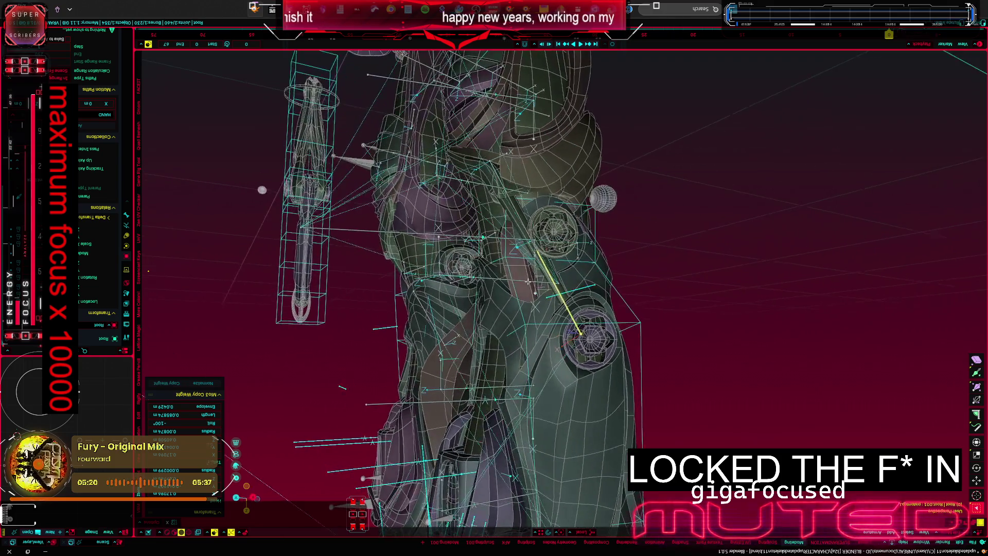
Step: Isolate the armature in local view, frame one lower leg bone and start moving it
{"action": "mouse_move", "coordinate": [523, 272]}
{"action": "middle_mouse_down"}
{"action": "mouse_move", "coordinate": [487, 229]}
{"action": "mouse_move", "coordinate": [513, 236]}
{"action": "middle_mouse_up"}
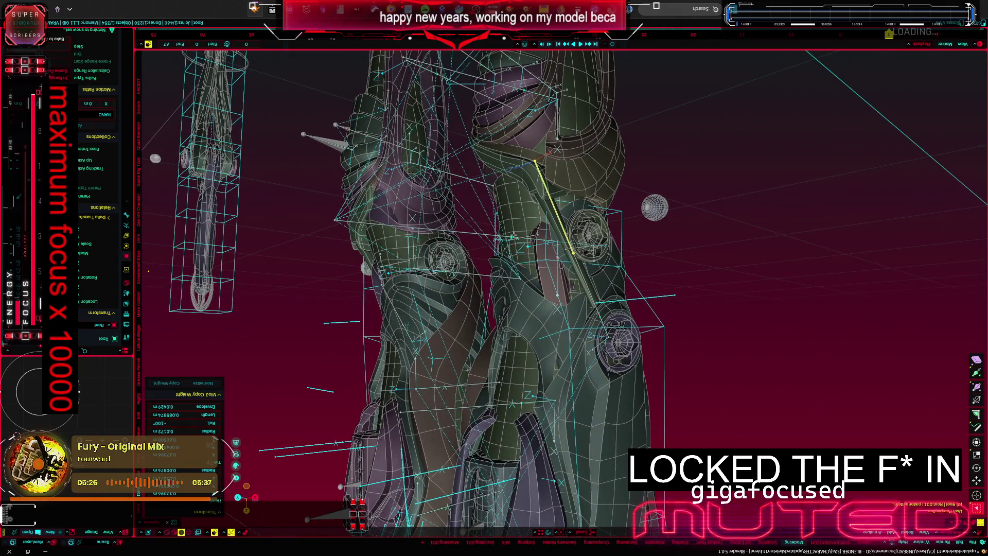
{"action": "key", "text": "KP_Divide"}
{"action": "middle_click_drag", "start_coordinate": [512, 236], "coordinate": [682, 264]}
{"action": "left_click", "coordinate": [683, 265]}
{"action": "key", "text": "KP_Decimal"}
{"action": "mouse_move", "coordinate": [589, 82]}
{"action": "middle_mouse_down"}
{"action": "mouse_move", "coordinate": [484, 345]}
{"action": "mouse_move", "coordinate": [464, 325]}
{"action": "middle_mouse_up"}
{"action": "key", "text": "g"}
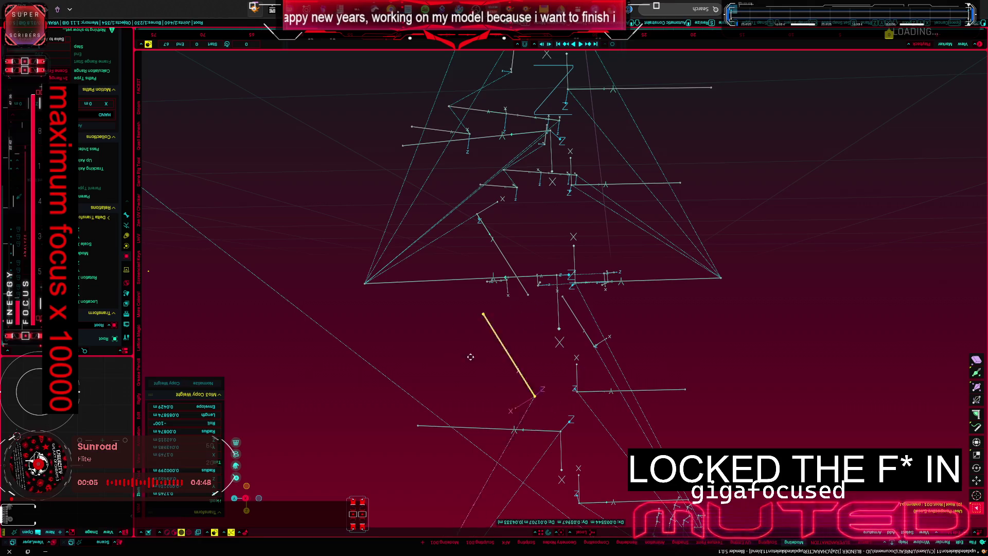
Step: Cancel the move, duplicate the leg bone in place and select the copy
{"action": "key", "text": "Escape"}
{"action": "left_click", "coordinate": [504, 266]}
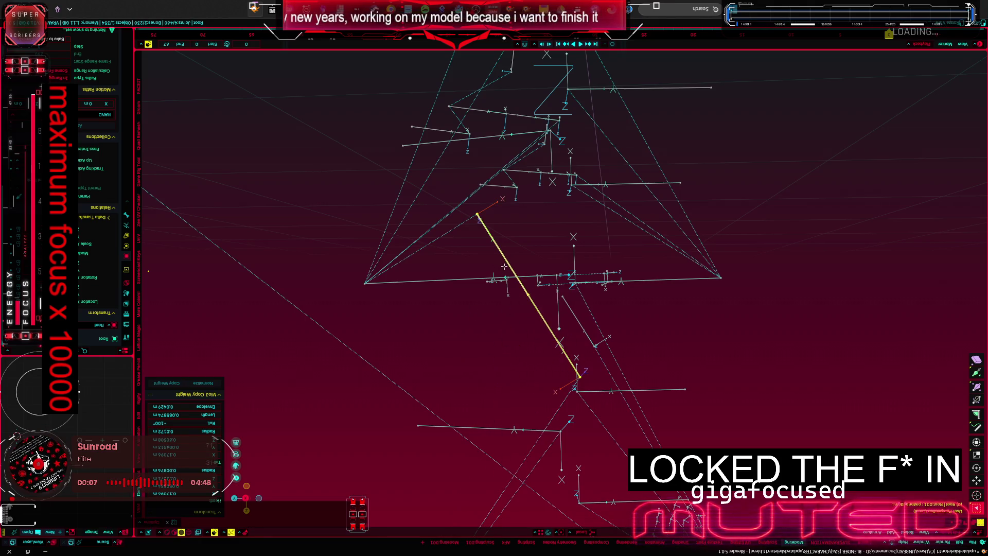
{"action": "key", "text": "shift+d"}
{"action": "key", "text": "Escape"}
{"action": "scroll", "coordinate": [494, 287], "scroll_direction": "up", "scroll_amount": 2}
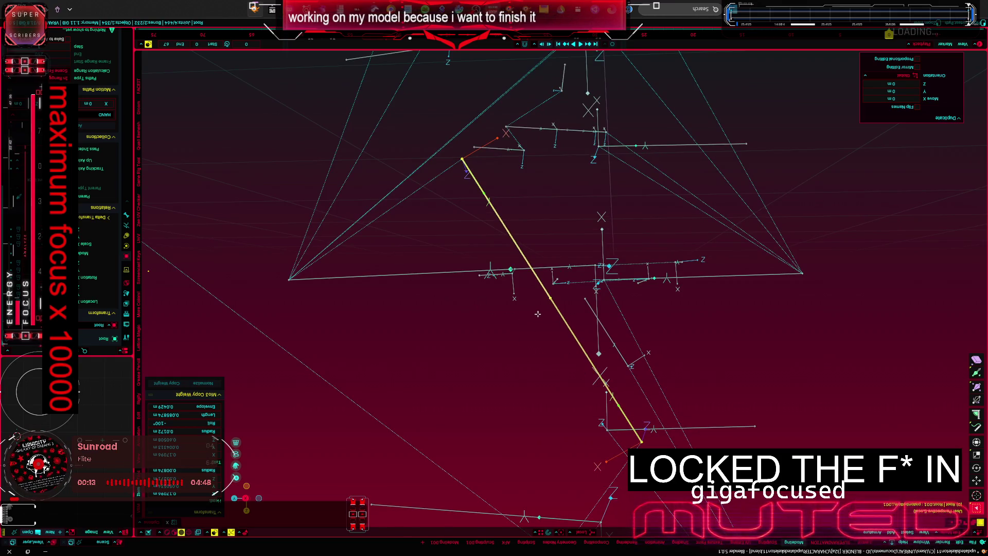
{"action": "left_click", "coordinate": [602, 424]}
{"action": "key", "text": "z"}
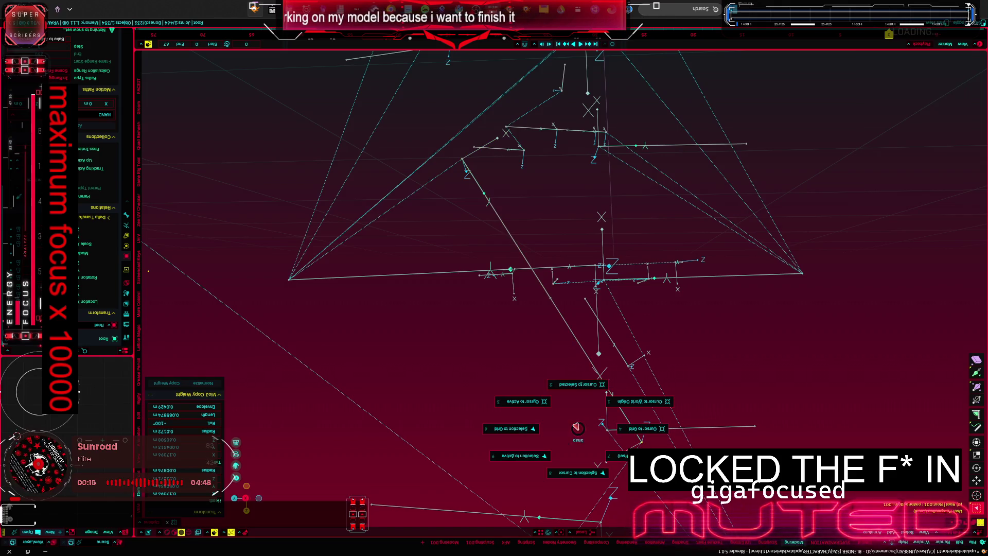
{"action": "left_click", "coordinate": [584, 353]}
{"action": "left_click", "coordinate": [584, 352]}
Step: Scale the duplicated bone down to a shorter length
{"action": "key", "text": "s"}
{"action": "left_click", "coordinate": [337, 240]}
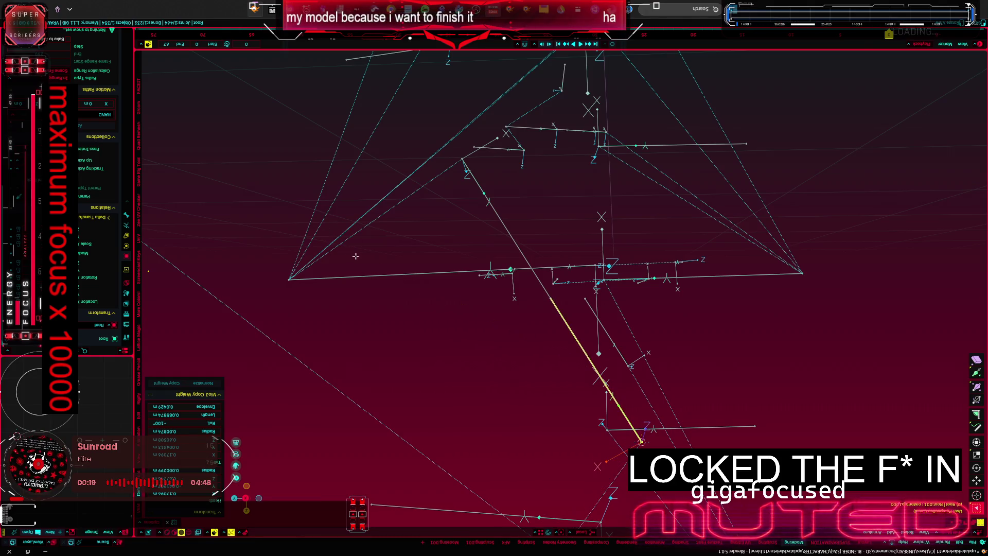
{"action": "key", "text": "s"}
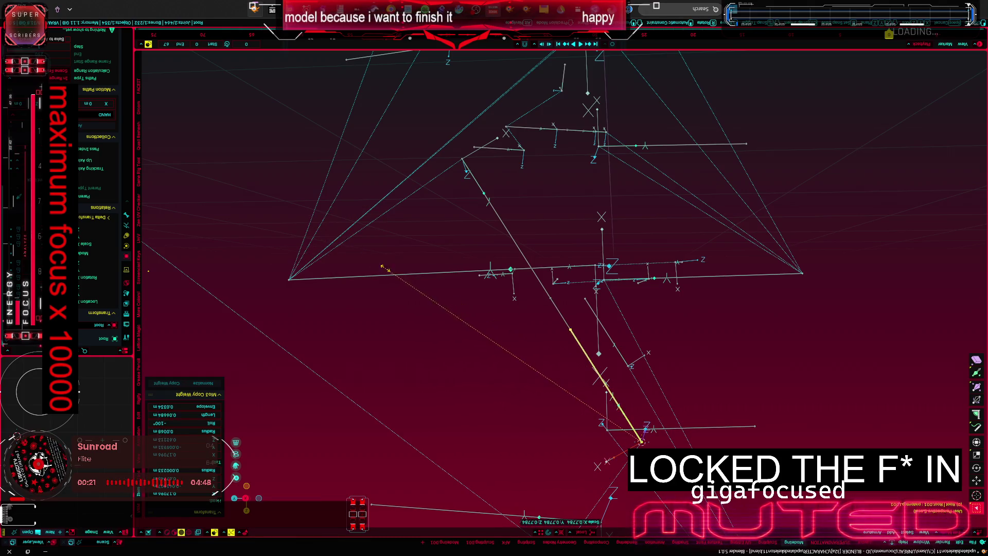
{"action": "left_click", "coordinate": [472, 334]}
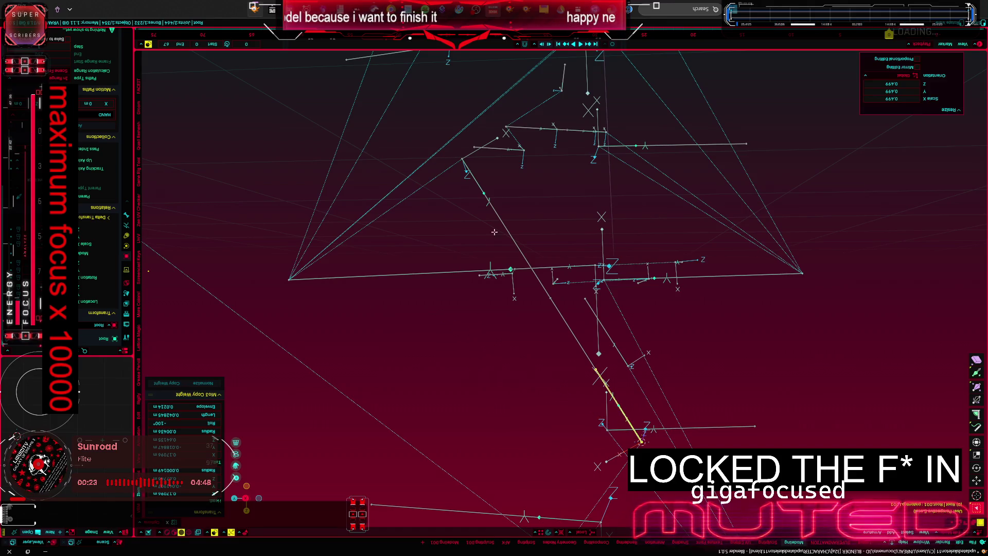
{"action": "left_click", "coordinate": [447, 171]}
{"action": "middle_click_drag", "start_coordinate": [447, 171], "coordinate": [440, 160]}
Step: Shorten another long leg bone to about 0.62 scale
{"action": "left_click", "coordinate": [510, 237]}
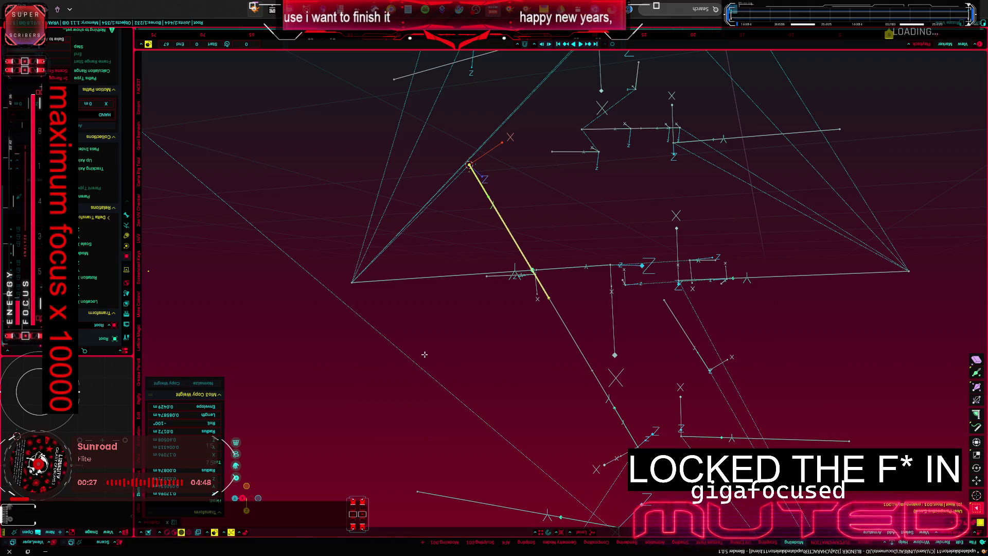
{"action": "key", "text": "s"}
{"action": "left_click", "coordinate": [437, 286]}
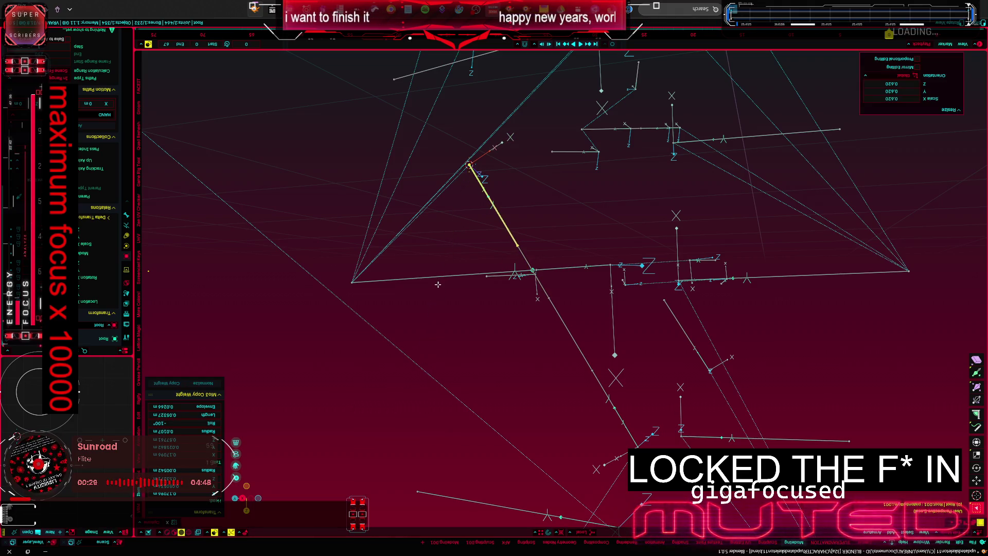
{"action": "middle_click_drag", "start_coordinate": [438, 285], "coordinate": [429, 347]}
Step: Clear the short bone's location onto the joint with Alt+G and edit its name
{"action": "key", "text": "alt+g"}
{"action": "key", "text": "F2"}
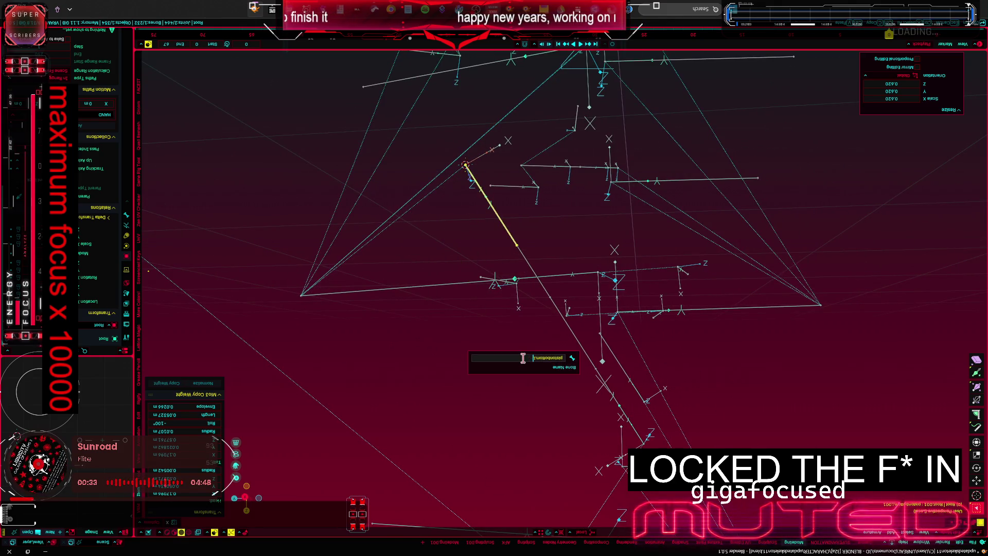
{"action": "key", "text": "BackSpace"}
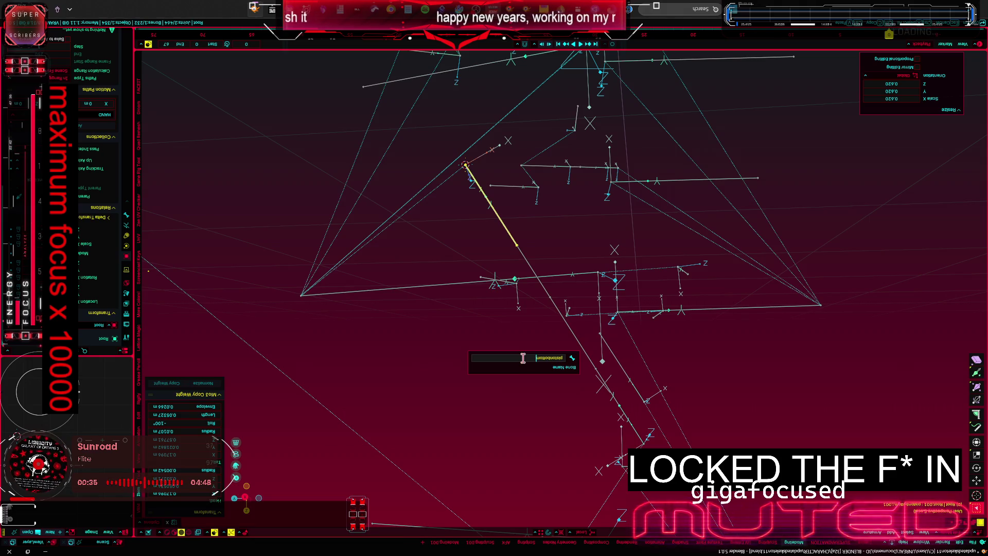
{"action": "key", "text": "Return"}
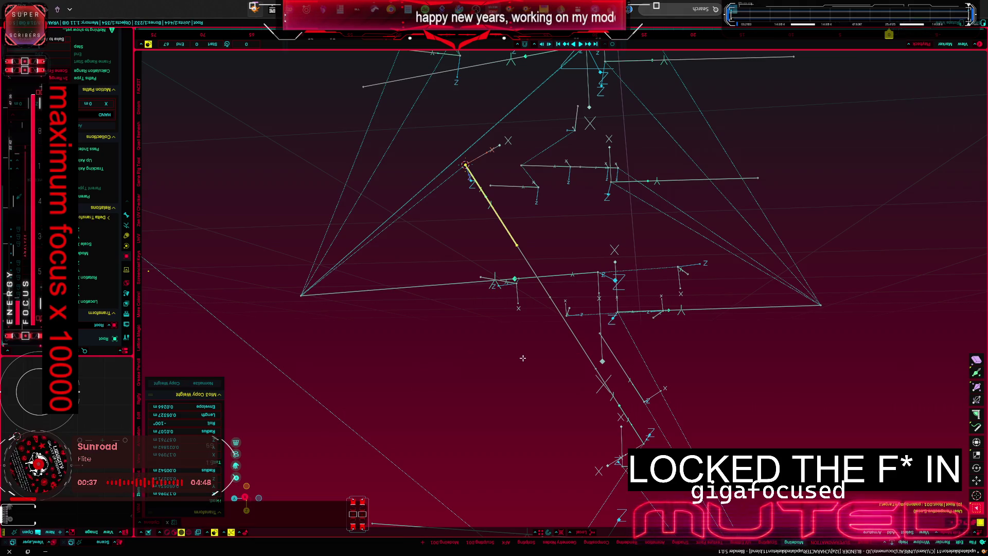
Step: Rename the copied pistonrod.001 bone, removing its .001 suffix
{"action": "left_click", "coordinate": [606, 386]}
{"action": "middle_click_drag", "start_coordinate": [607, 387], "coordinate": [609, 397]}
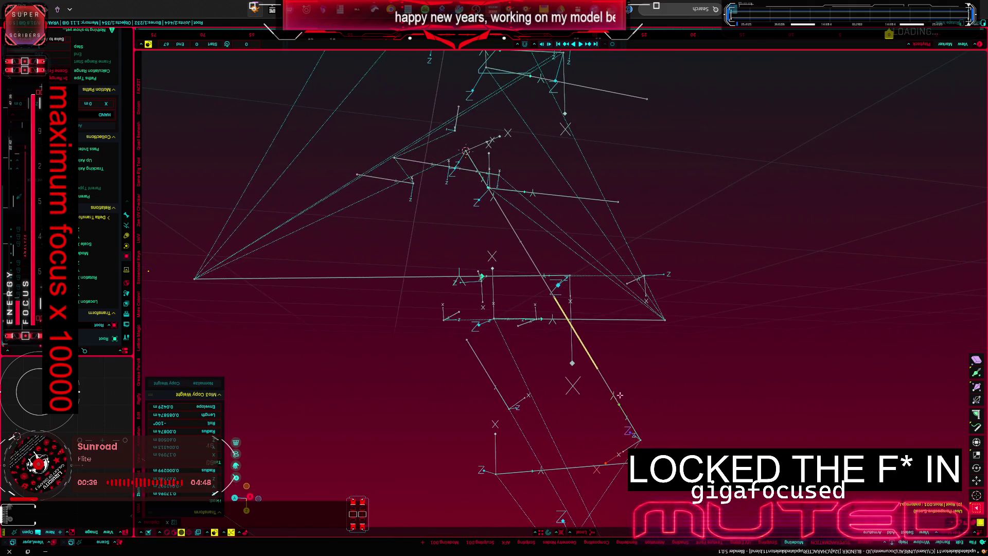
{"action": "key", "text": "F2"}
{"action": "key", "text": "End"}
{"action": "key", "text": "BackSpace"}
{"action": "key", "text": "BackSpace"}
{"action": "key", "text": "BackSpace"}
{"action": "key", "text": "BackSpace"}
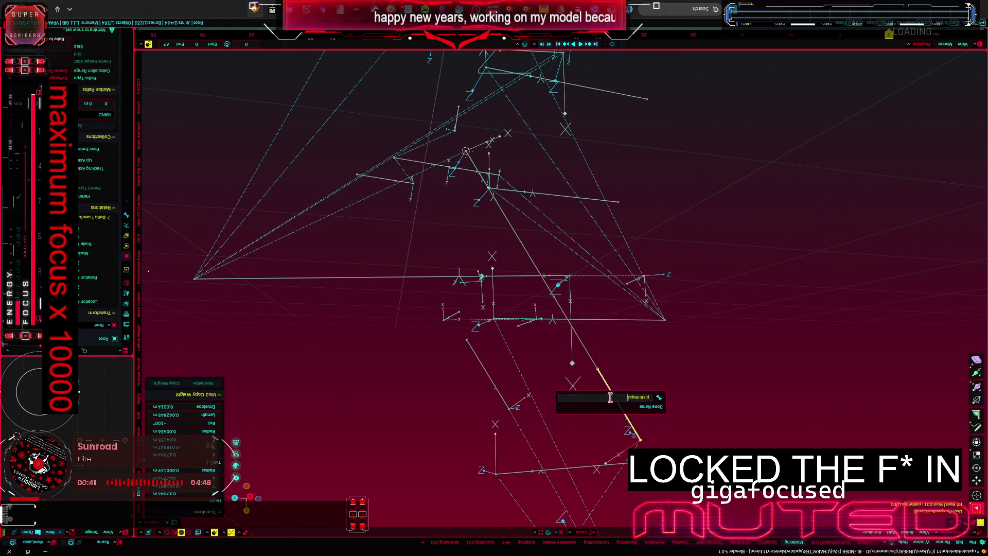
{"action": "type", "text": ".L.L"}
{"action": "key", "text": "Return"}
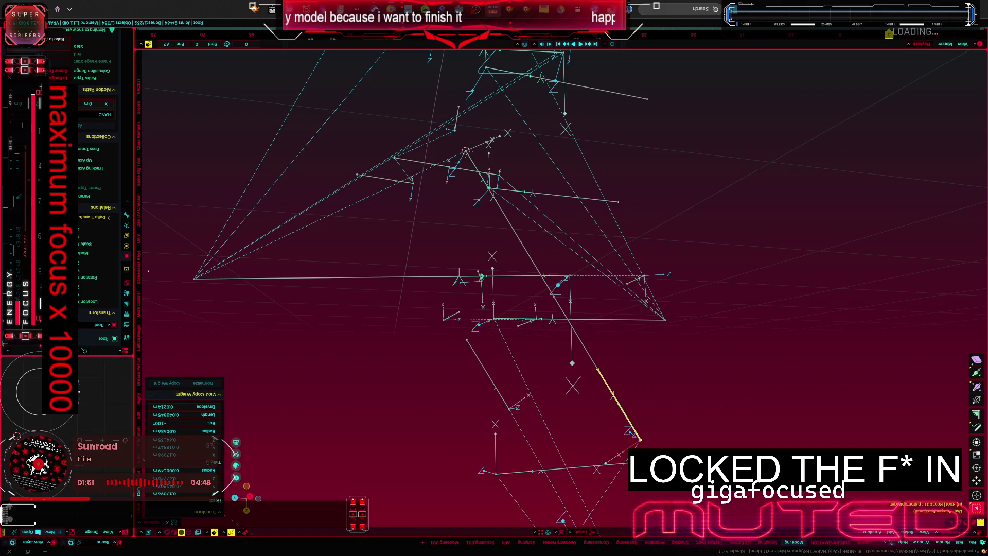
Step: Orbit to a new view of the bones-only rig
{"action": "middle_click_drag", "start_coordinate": [556, 293], "coordinate": [578, 339]}
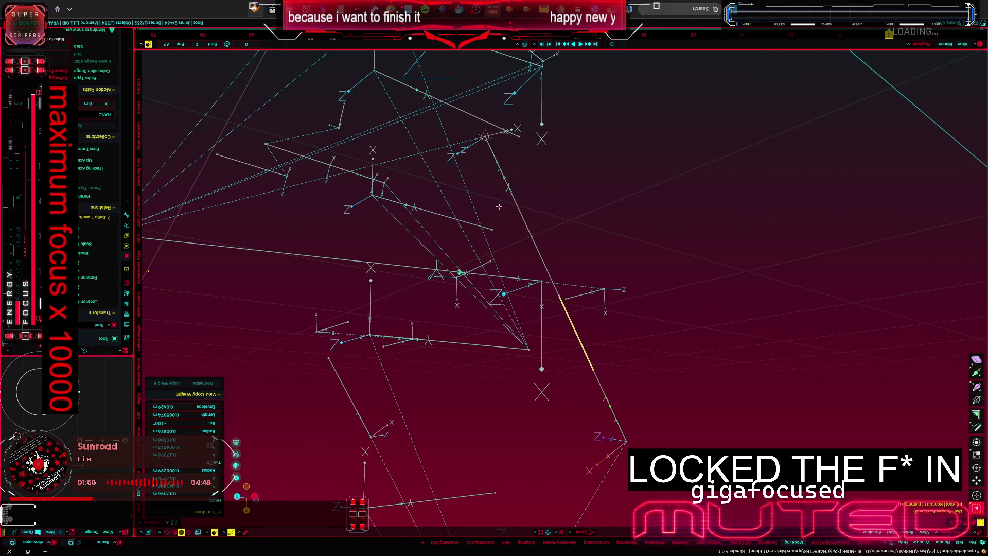
Step: Switch the armature to Pose Mode, show Bone Constraint properties and select the lower piston rod bone
{"action": "middle_click_drag", "start_coordinate": [566, 354], "coordinate": [530, 275]}
{"action": "key", "text": "ctrl+Tab"}
{"action": "left_click", "coordinate": [527, 165]}
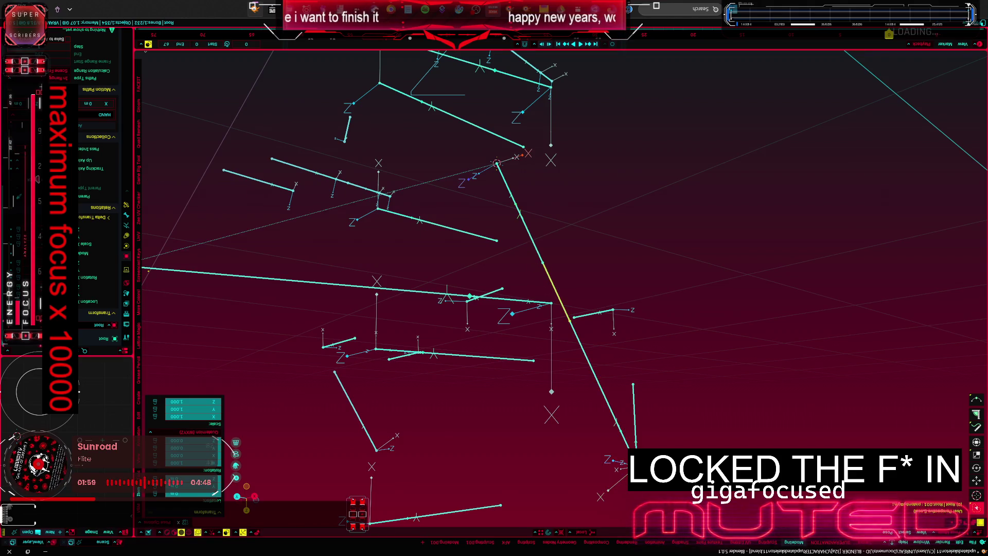
{"action": "left_click", "coordinate": [124, 201]}
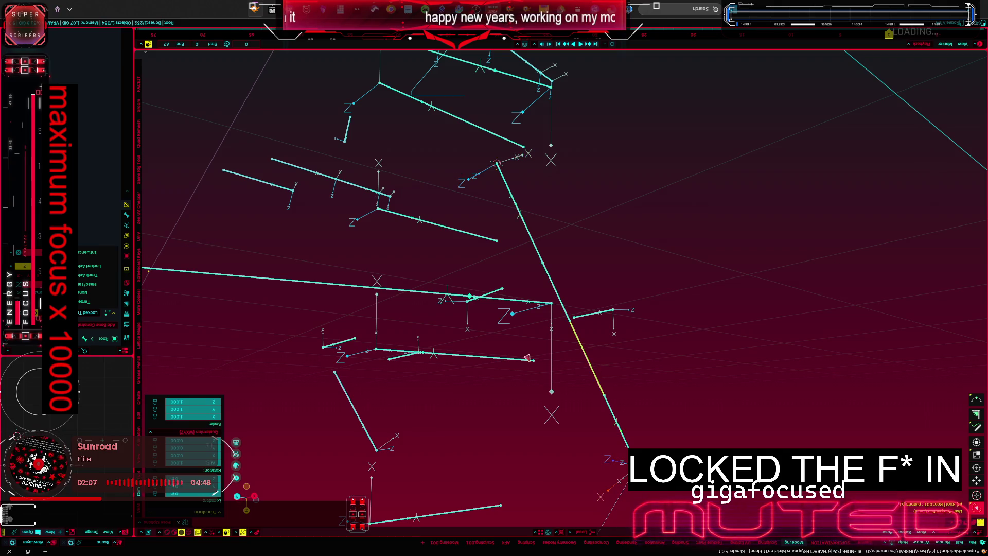
{"action": "left_click", "coordinate": [594, 373]}
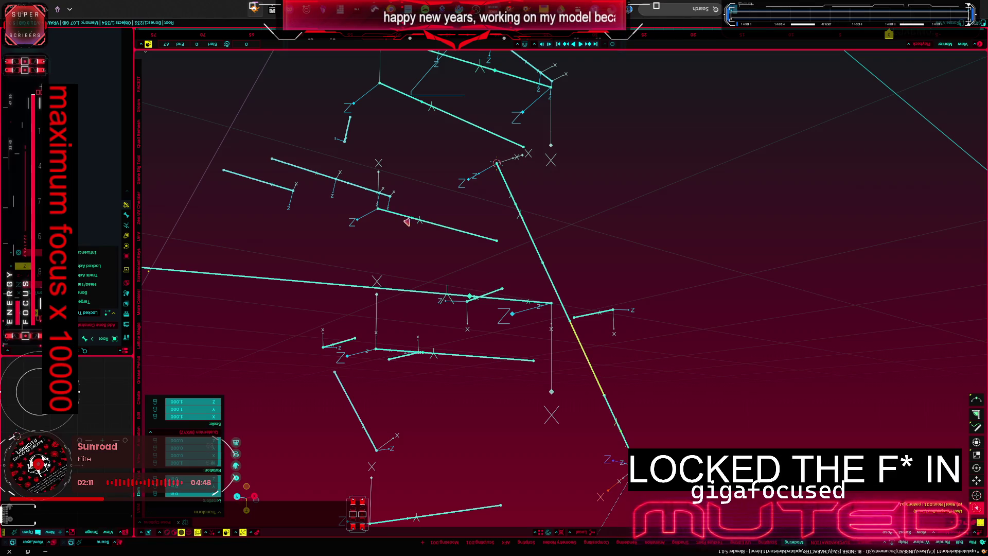
{"action": "middle_click_drag", "start_coordinate": [401, 232], "coordinate": [373, 249]}
{"action": "middle_click_drag", "start_coordinate": [491, 261], "coordinate": [412, 273]}
{"action": "key", "text": "Tab"}
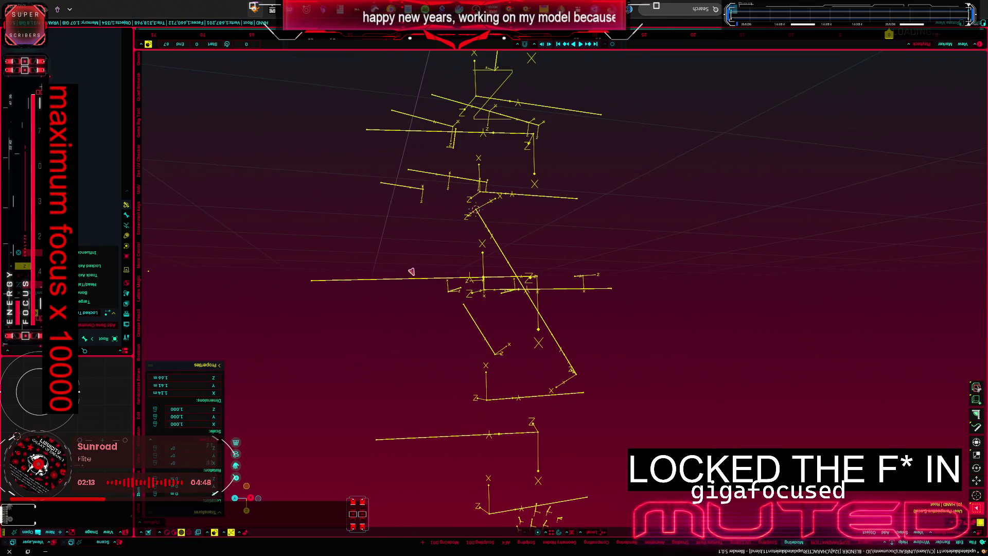
Step: Rotate the horizontal bone about X, then select the right diagonal bone
{"action": "key", "text": "Tab"}
{"action": "left_click", "coordinate": [400, 276]}
{"action": "key", "text": "r"}
{"action": "key", "text": "x"}
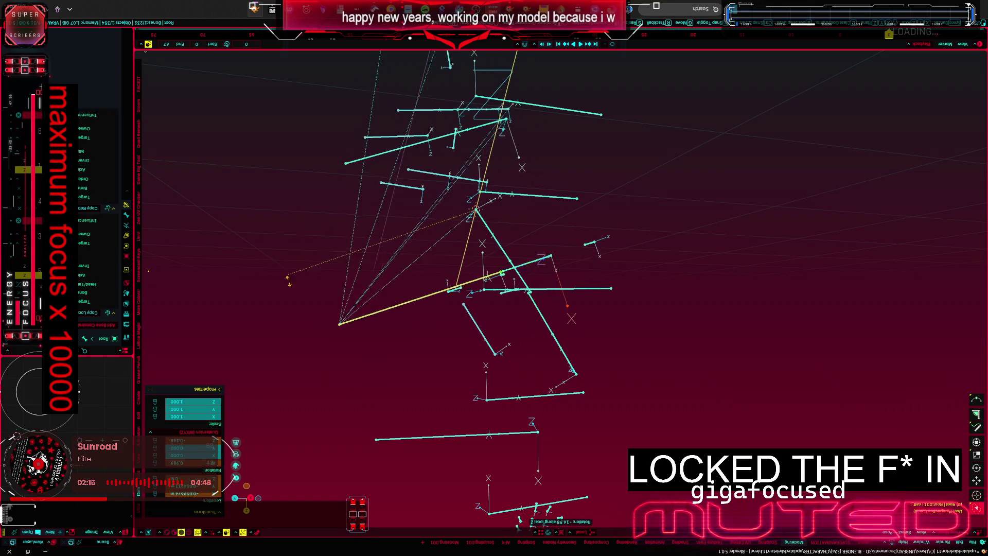
{"action": "left_click", "coordinate": [349, 349]}
{"action": "middle_click_drag", "start_coordinate": [349, 349], "coordinate": [582, 242]}
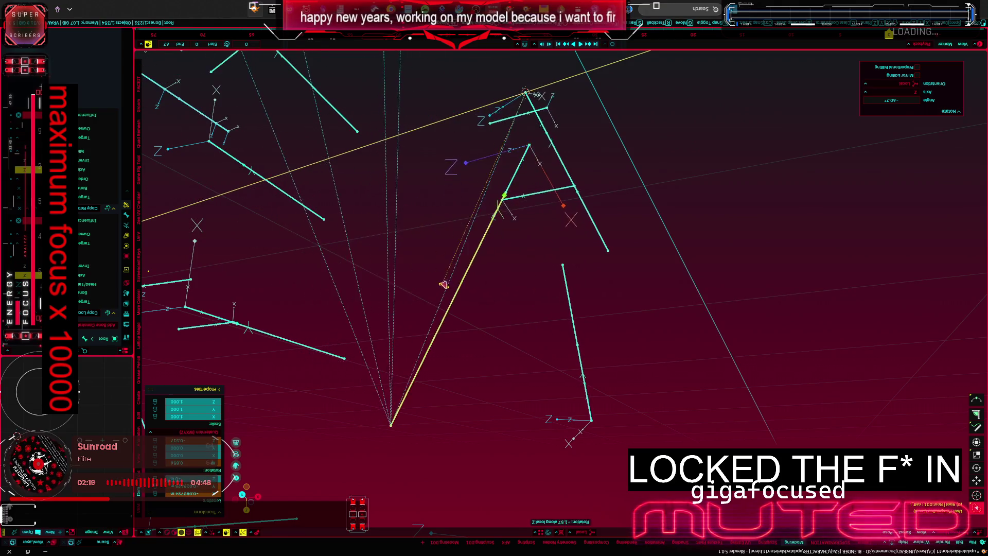
{"action": "left_click", "coordinate": [612, 247]}
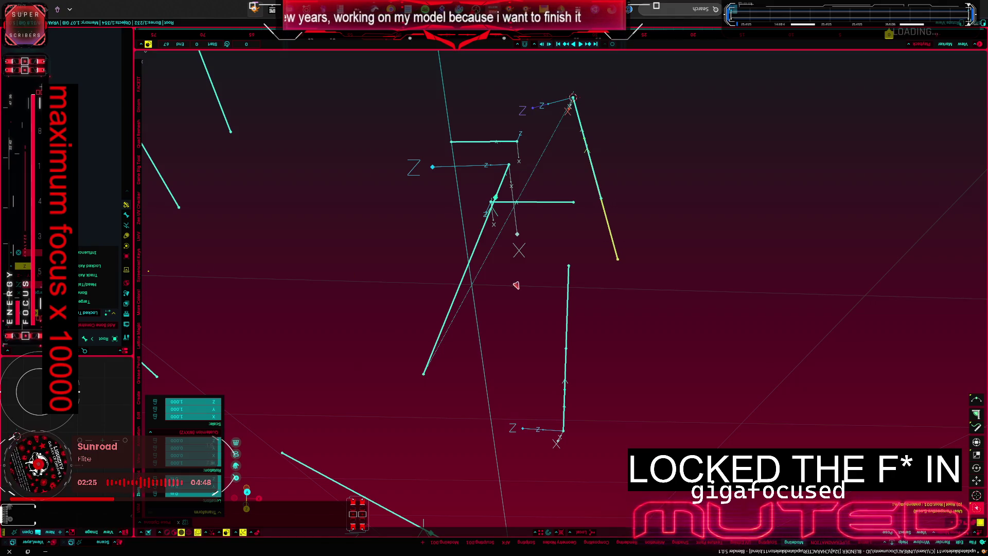
{"action": "middle_click_drag", "start_coordinate": [516, 285], "coordinate": [511, 350]}
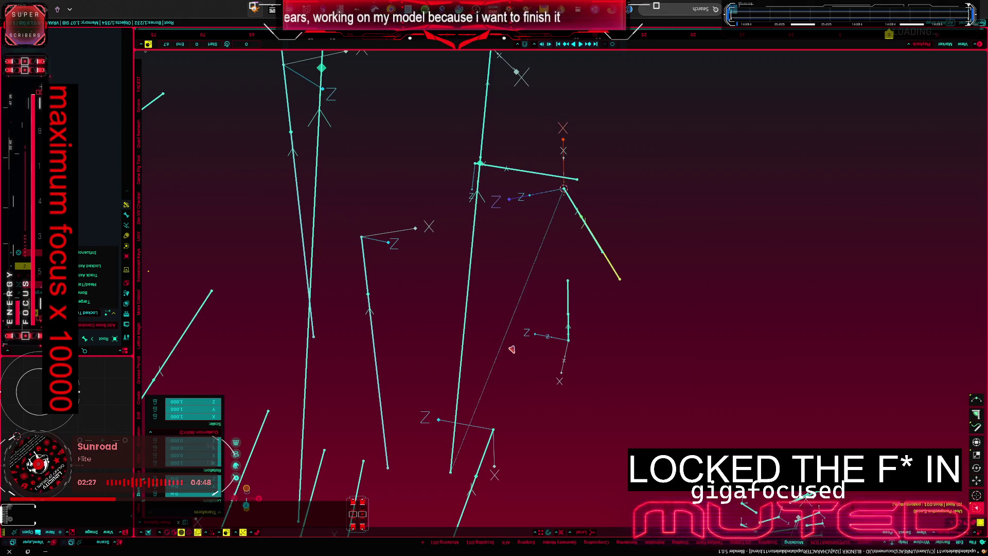
{"action": "middle_click_drag", "start_coordinate": [512, 348], "coordinate": [515, 324]}
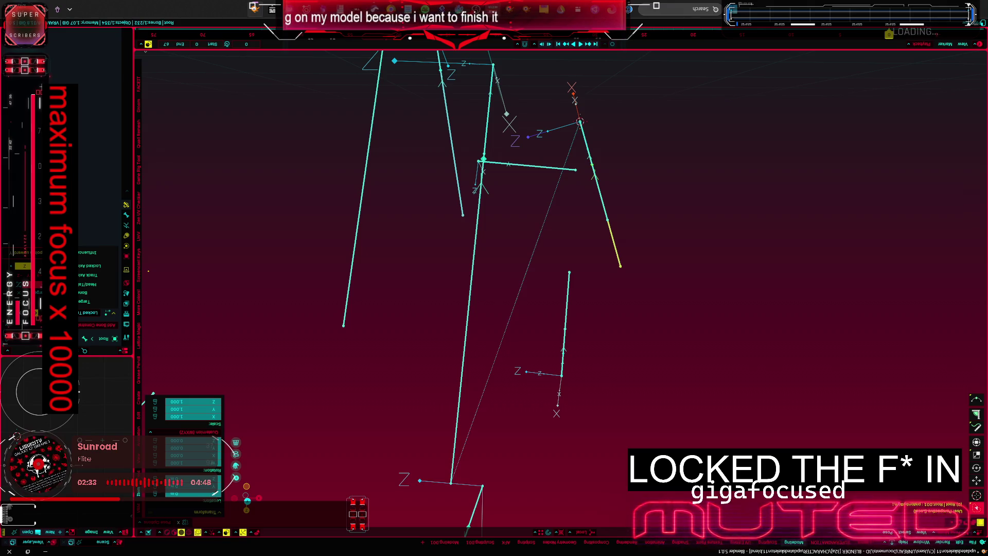
{"action": "scroll", "coordinate": [458, 246], "scroll_direction": "down", "scroll_amount": 2}
{"action": "scroll", "coordinate": [458, 247], "scroll_direction": "down", "scroll_amount": 2}
{"action": "scroll", "coordinate": [425, 258], "scroll_direction": "up", "scroll_amount": 2}
{"action": "scroll", "coordinate": [425, 257], "scroll_direction": "up", "scroll_amount": 2}
{"action": "scroll", "coordinate": [425, 257], "scroll_direction": "up", "scroll_amount": 2}
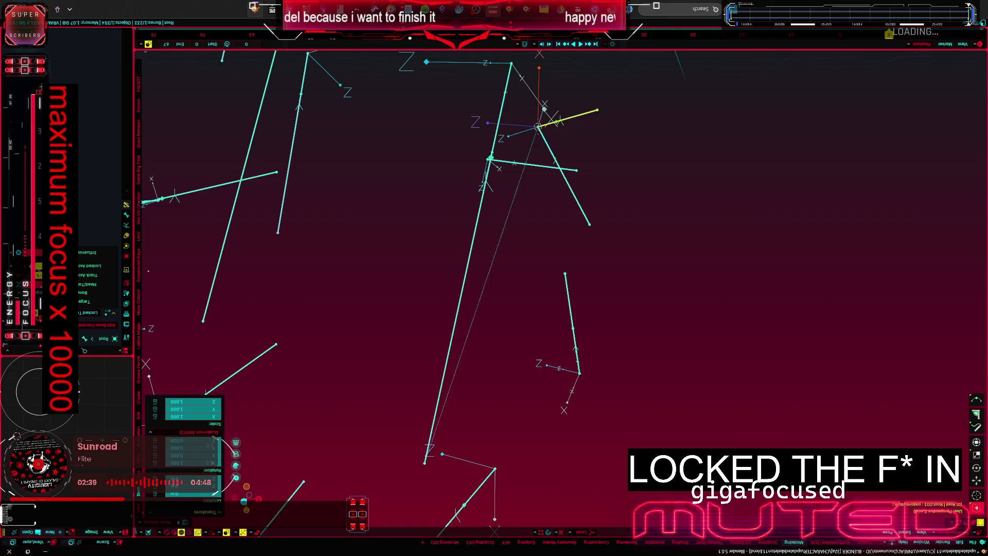
Step: Swing the upper bone to point right, undoing a stray selection, and open the Add Bone Constraint list
{"action": "mouse_move", "coordinate": [386, 280]}
{"action": "middle_mouse_down"}
{"action": "mouse_move", "coordinate": [326, 265]}
{"action": "mouse_move", "coordinate": [337, 267]}
{"action": "mouse_move", "coordinate": [303, 271]}
{"action": "middle_mouse_up"}
{"action": "key", "text": "r"}
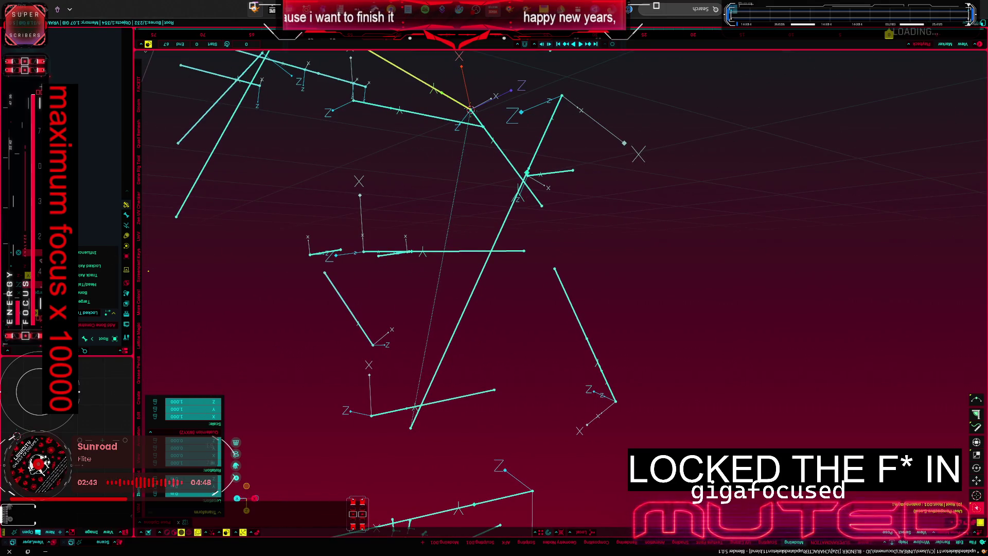
{"action": "mouse_move", "coordinate": [401, 293]}
{"action": "middle_mouse_down"}
{"action": "mouse_move", "coordinate": [370, 271]}
{"action": "mouse_move", "coordinate": [391, 247]}
{"action": "mouse_move", "coordinate": [409, 268]}
{"action": "mouse_move", "coordinate": [379, 256]}
{"action": "middle_mouse_up"}
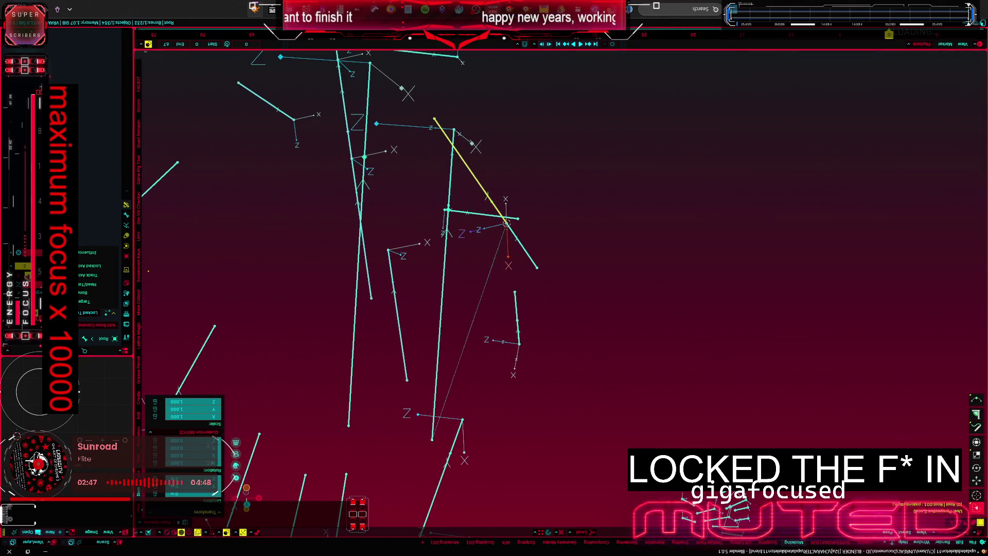
{"action": "mouse_move", "coordinate": [430, 287]}
{"action": "middle_mouse_down"}
{"action": "mouse_move", "coordinate": [463, 269]}
{"action": "mouse_move", "coordinate": [435, 254]}
{"action": "mouse_move", "coordinate": [255, 294]}
{"action": "mouse_move", "coordinate": [277, 286]}
{"action": "middle_mouse_up"}
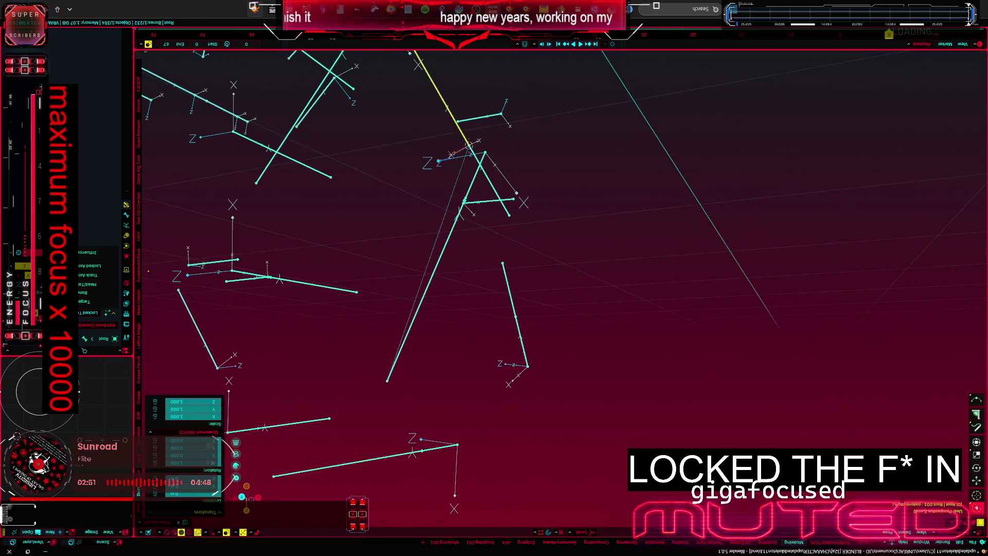
{"action": "left_click", "coordinate": [507, 292]}
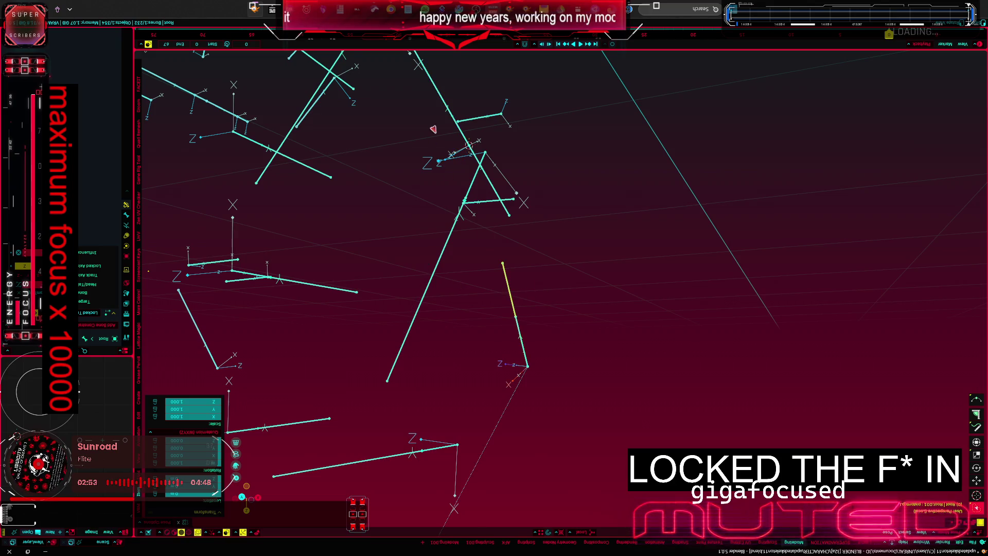
{"action": "middle_click_drag", "start_coordinate": [432, 131], "coordinate": [246, 216]}
{"action": "key", "text": "ctrl+z"}
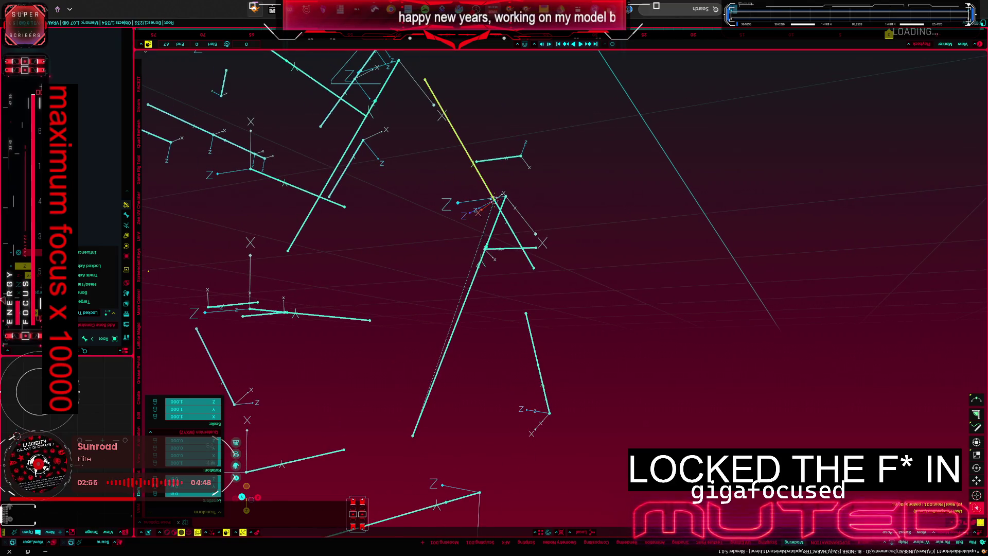
{"action": "key", "text": "ctrl+z"}
{"action": "left_click", "coordinate": [97, 325]}
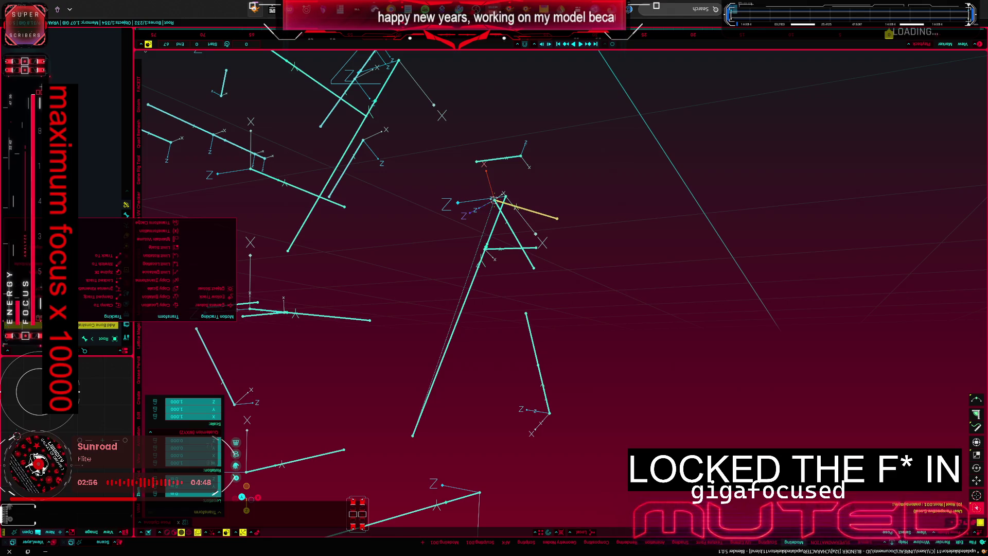
Step: Add a Damped Track constraint to the upper leg bone, then to the lower leg bone
{"action": "left_click", "coordinate": [96, 297]}
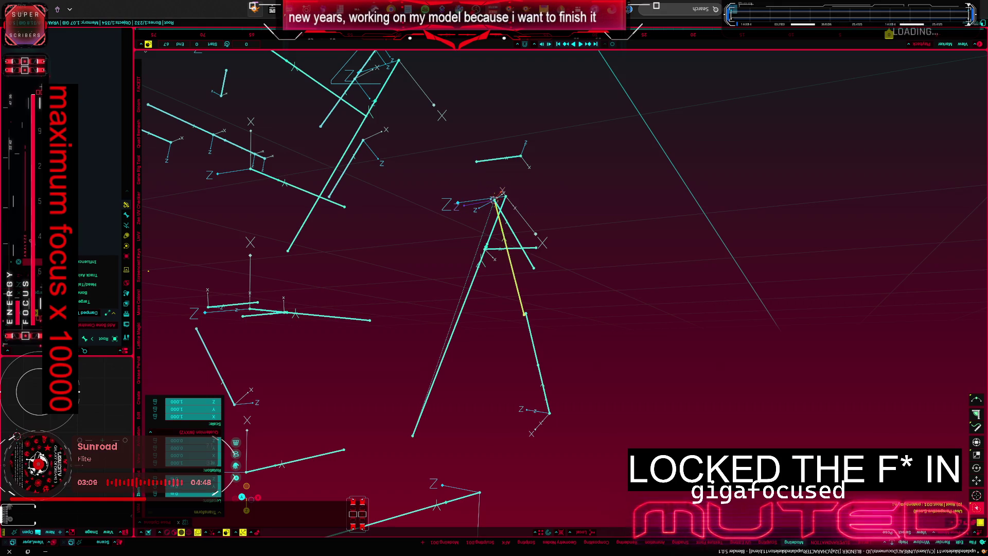
{"action": "mouse_move", "coordinate": [403, 282]}
{"action": "middle_mouse_down"}
{"action": "mouse_move", "coordinate": [364, 287]}
{"action": "mouse_move", "coordinate": [376, 284]}
{"action": "mouse_move", "coordinate": [325, 317]}
{"action": "middle_mouse_up"}
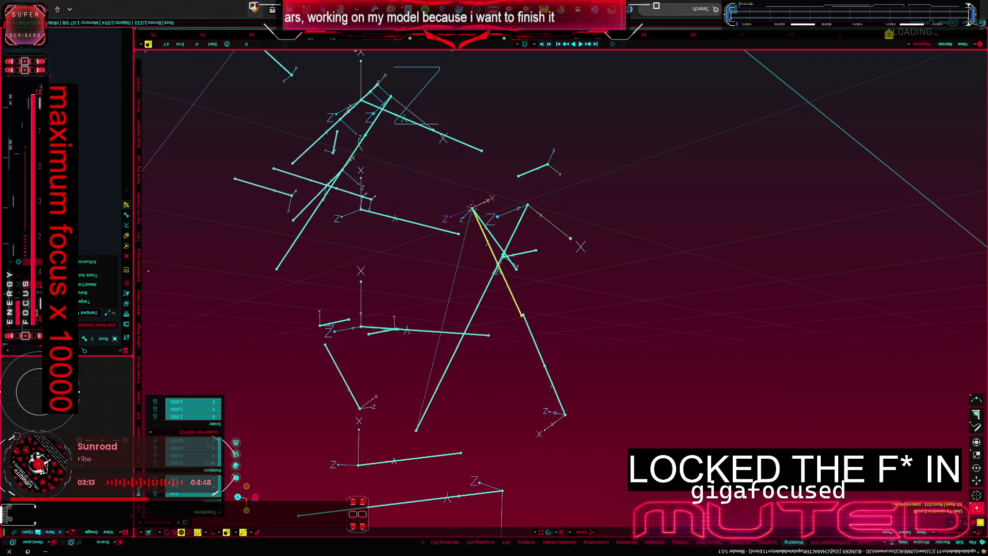
{"action": "left_click", "coordinate": [525, 328]}
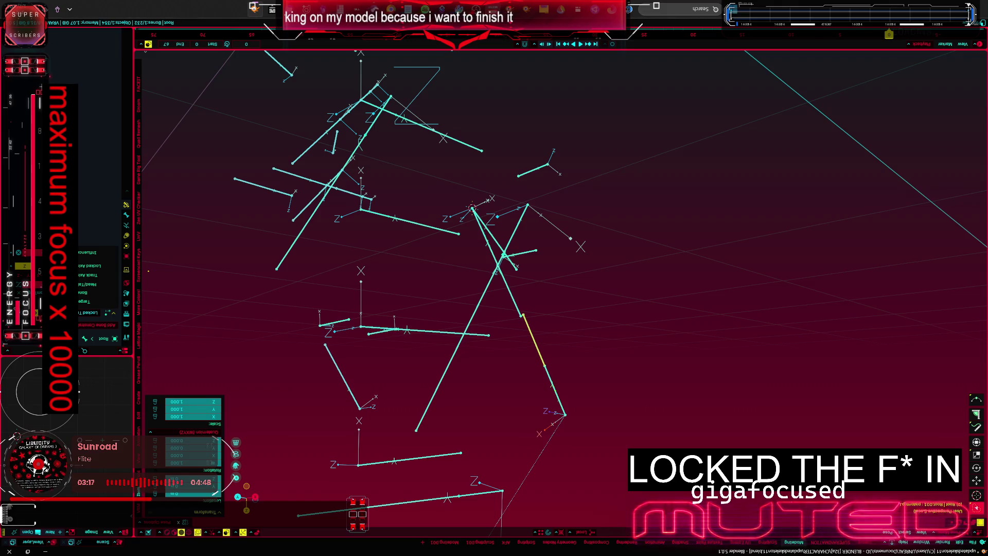
{"action": "left_click", "coordinate": [99, 325]}
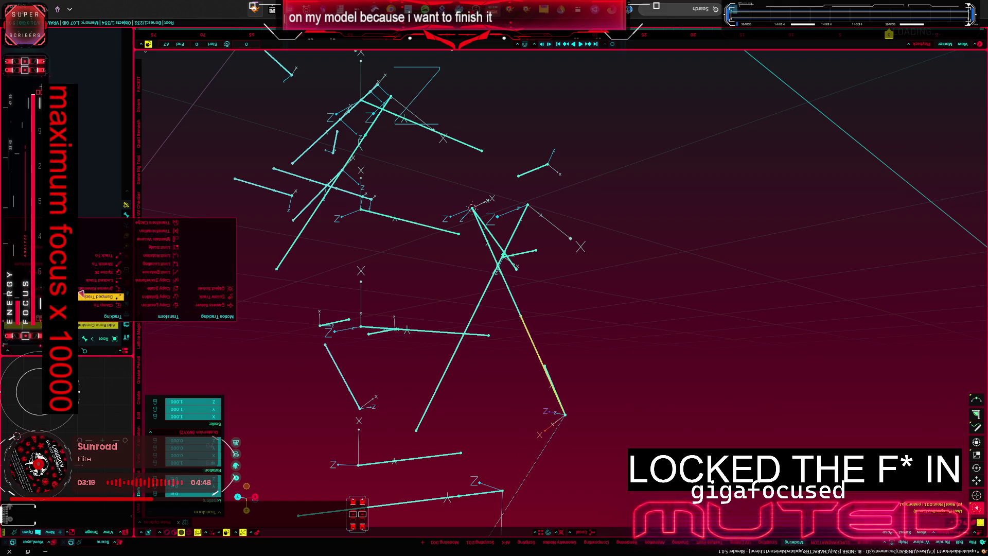
{"action": "left_click", "coordinate": [85, 295]}
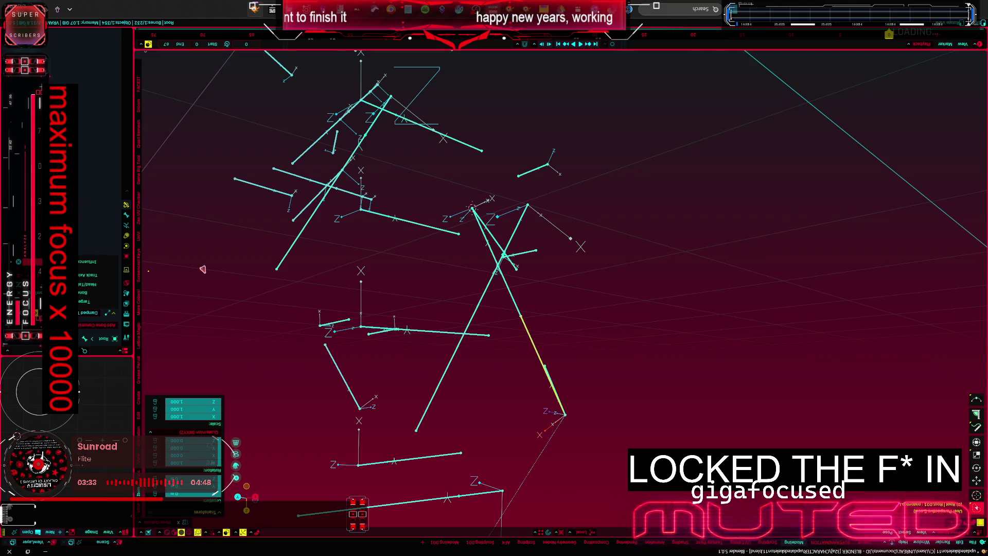
Step: Remove the Locked Track constraint from the lower-right bone
{"action": "middle_click_drag", "start_coordinate": [168, 266], "coordinate": [298, 280]}
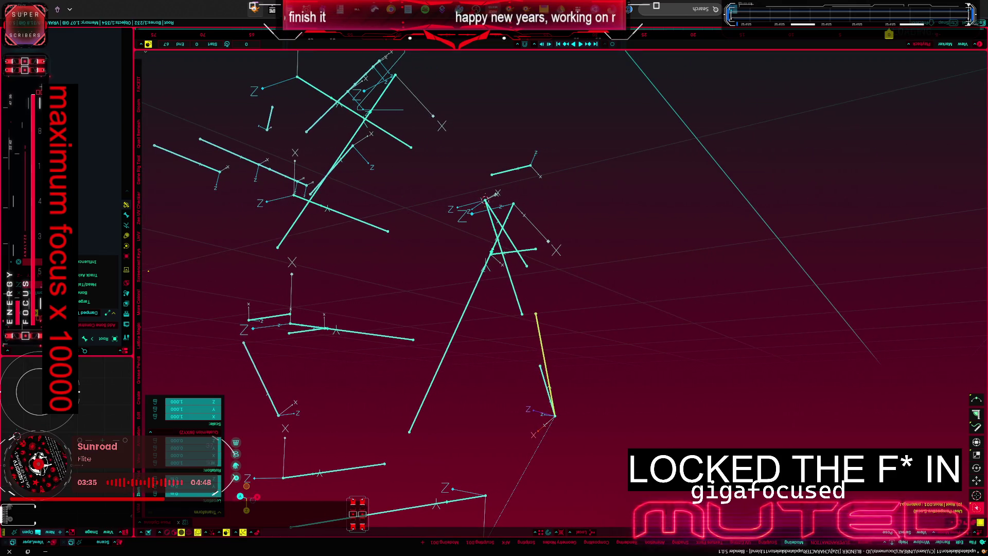
{"action": "mouse_move", "coordinate": [231, 309]}
{"action": "middle_mouse_down"}
{"action": "mouse_move", "coordinate": [288, 313]}
{"action": "mouse_move", "coordinate": [512, 256]}
{"action": "mouse_move", "coordinate": [351, 262]}
{"action": "mouse_move", "coordinate": [363, 269]}
{"action": "mouse_move", "coordinate": [481, 256]}
{"action": "middle_mouse_up"}
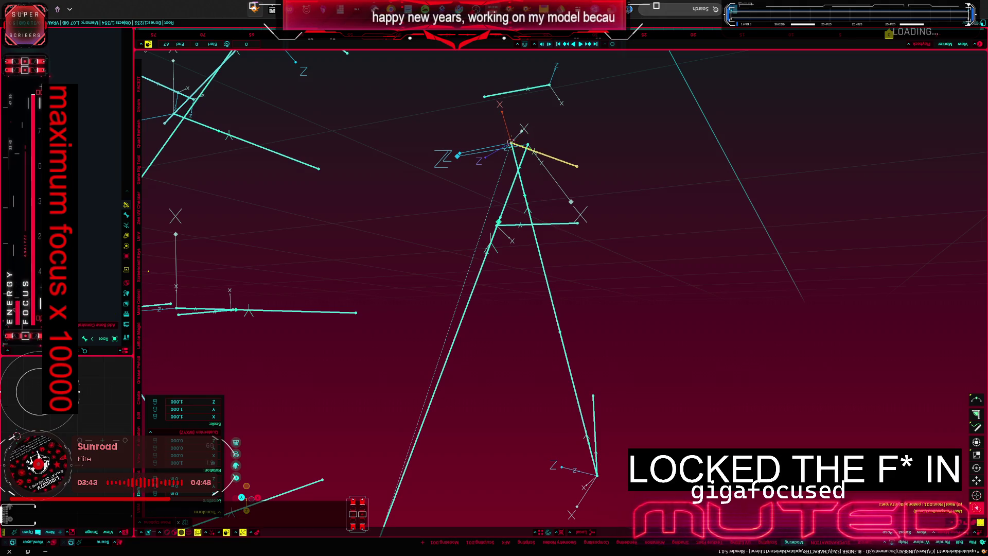
{"action": "middle_click_drag", "start_coordinate": [524, 132], "coordinate": [556, 364]}
{"action": "left_click", "coordinate": [582, 402]}
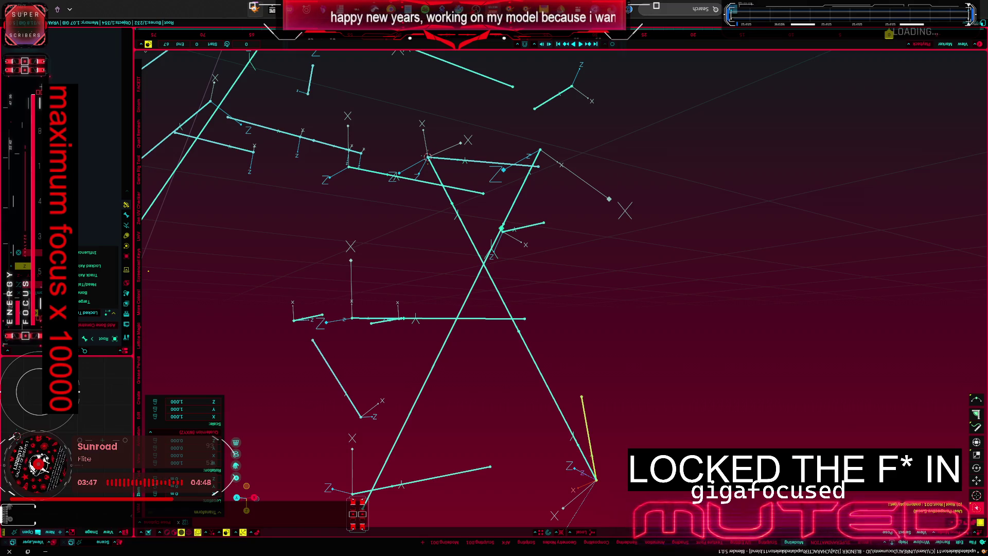
{"action": "key", "text": "ctrl+z"}
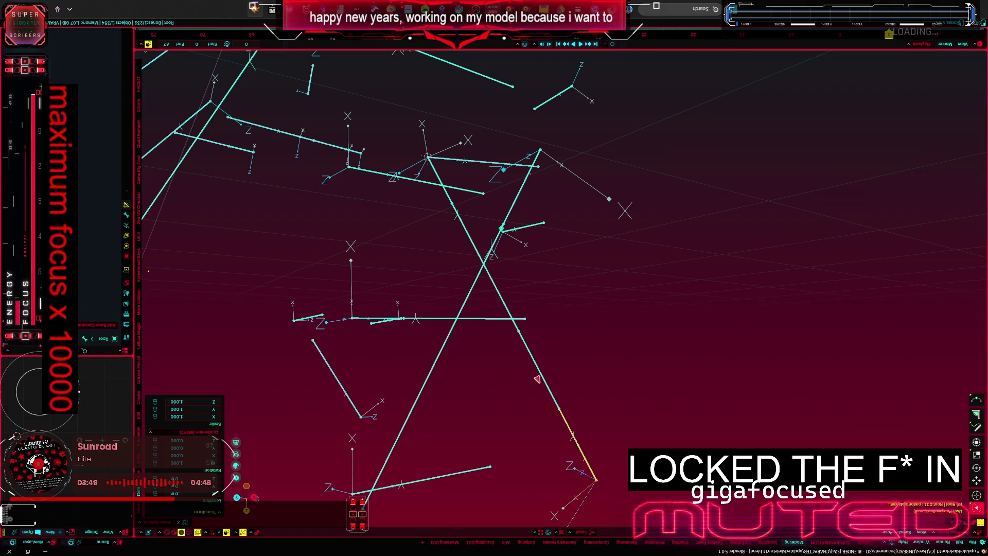
{"action": "left_click", "coordinate": [537, 378]}
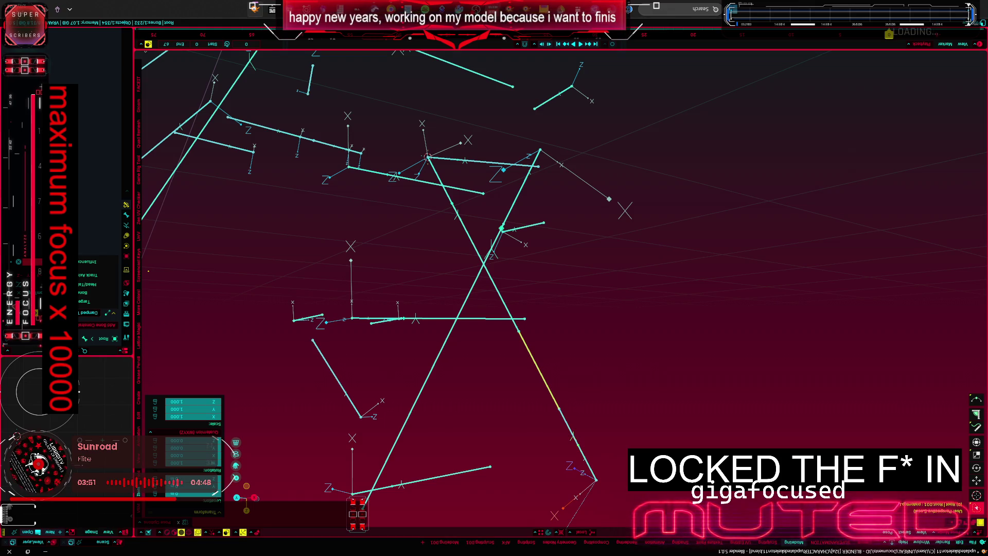
Step: Rotate the long diagonal bone so it points to the right
{"action": "left_click", "coordinate": [492, 277]}
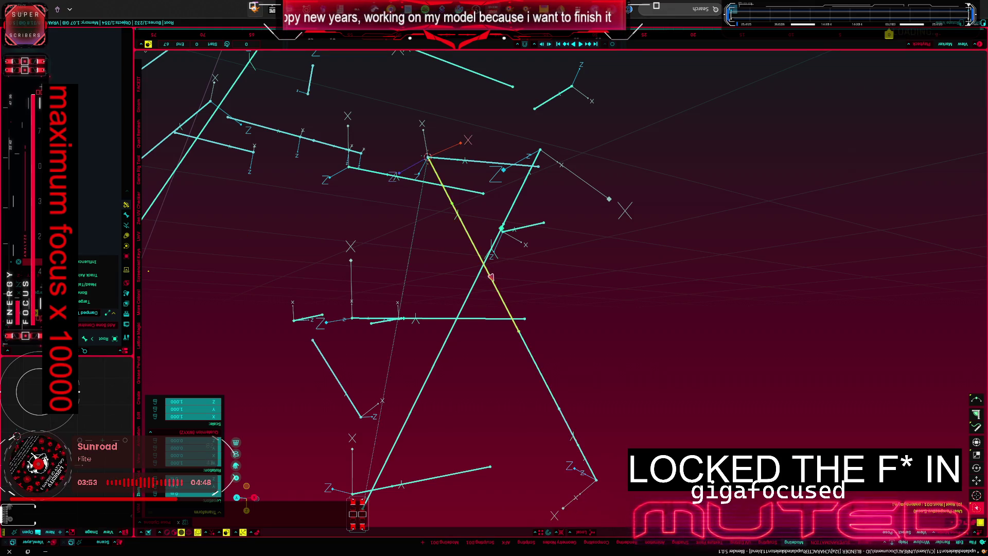
{"action": "middle_click_drag", "start_coordinate": [491, 277], "coordinate": [473, 278]}
{"action": "key", "text": "r"}
{"action": "left_click", "coordinate": [503, 158]}
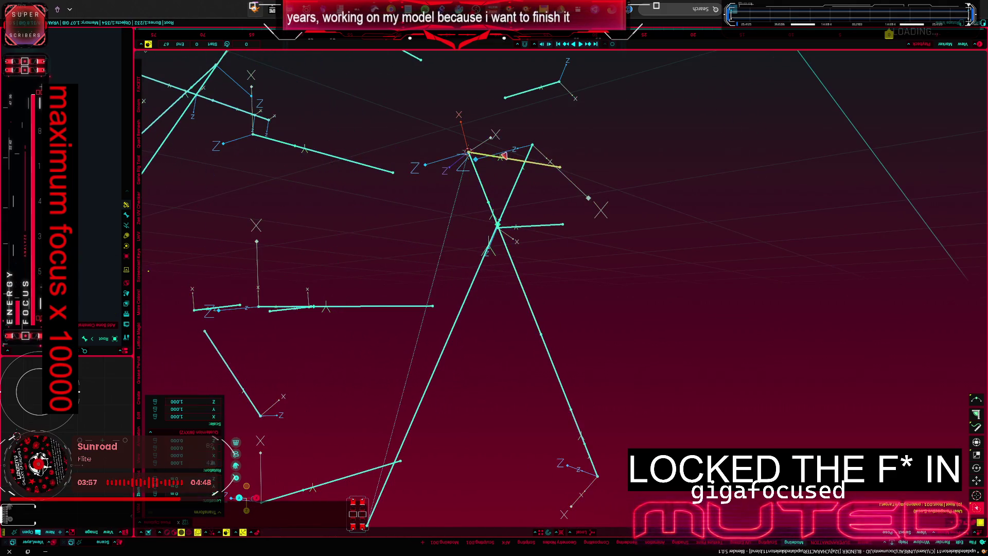
{"action": "left_click", "coordinate": [523, 294]}
{"action": "left_click", "coordinate": [545, 348]}
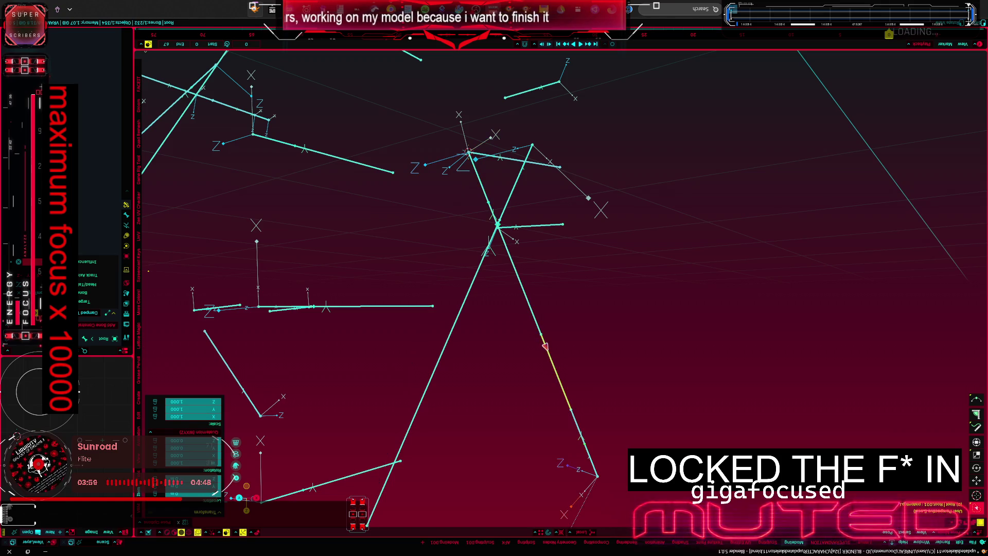
{"action": "left_click", "coordinate": [521, 297]}
Step: Start rotating the long horizontal bone around its local Z axis
{"action": "middle_click_drag", "start_coordinate": [502, 228], "coordinate": [517, 236]}
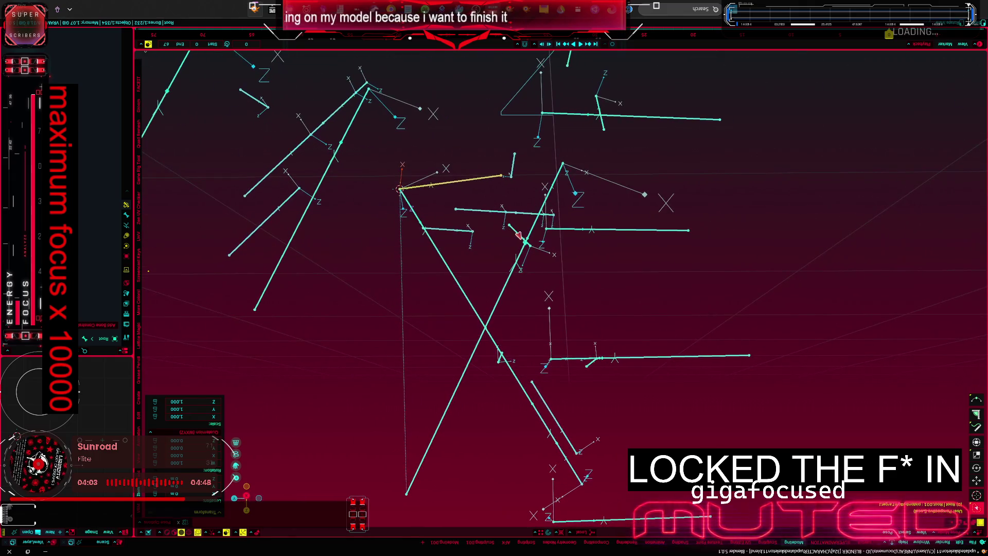
{"action": "left_click", "coordinate": [875, 539]}
{"action": "middle_click_drag", "start_coordinate": [463, 308], "coordinate": [408, 350]}
{"action": "left_click", "coordinate": [408, 349]}
{"action": "key", "text": "r"}
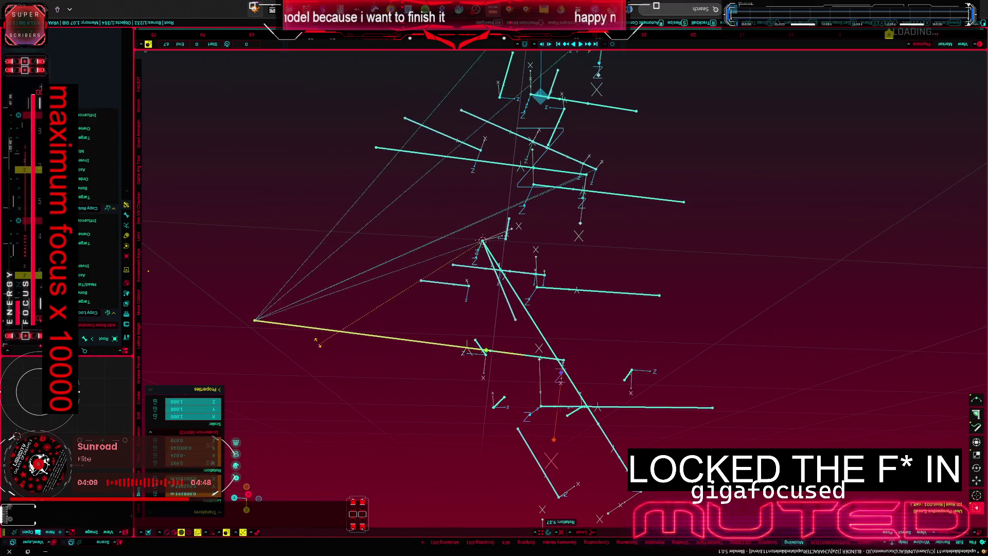
Step: Cancel the rotation and reposition a bone's joint twice in Edit Mode
{"action": "key", "text": "z"}
{"action": "key", "text": "z"}
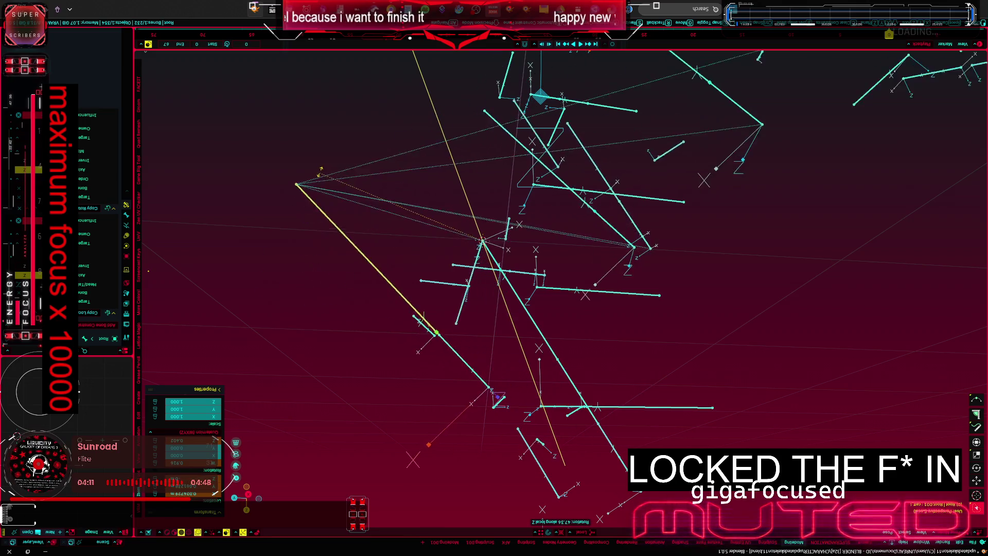
{"action": "key", "text": "Escape"}
{"action": "key", "text": "Tab"}
{"action": "left_click", "coordinate": [531, 321]}
{"action": "key", "text": "g"}
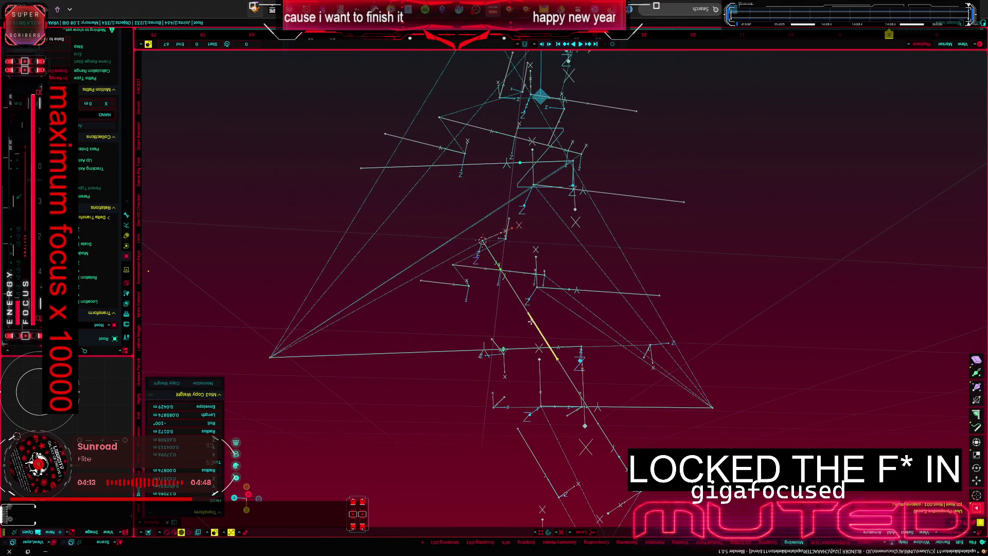
{"action": "left_click", "coordinate": [533, 308]}
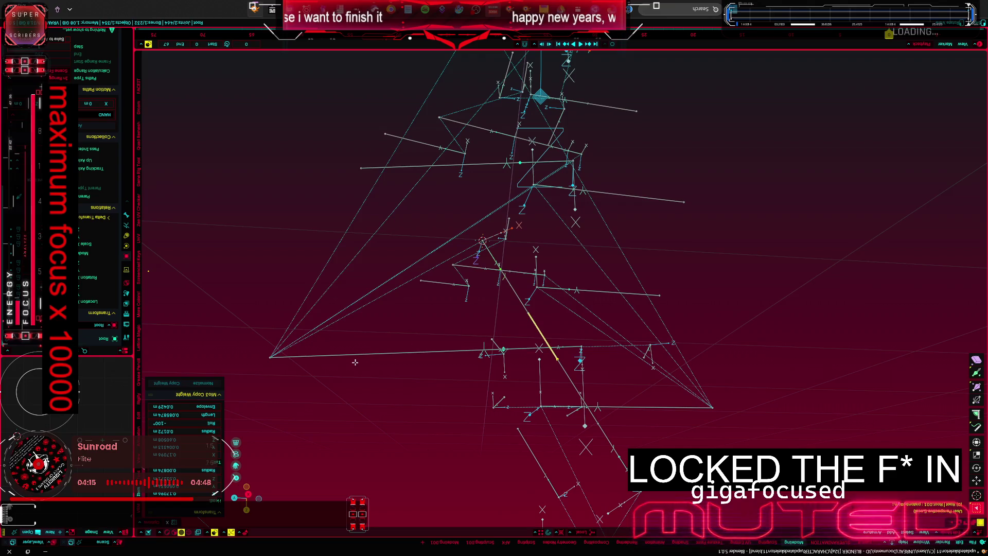
{"action": "key", "text": "g"}
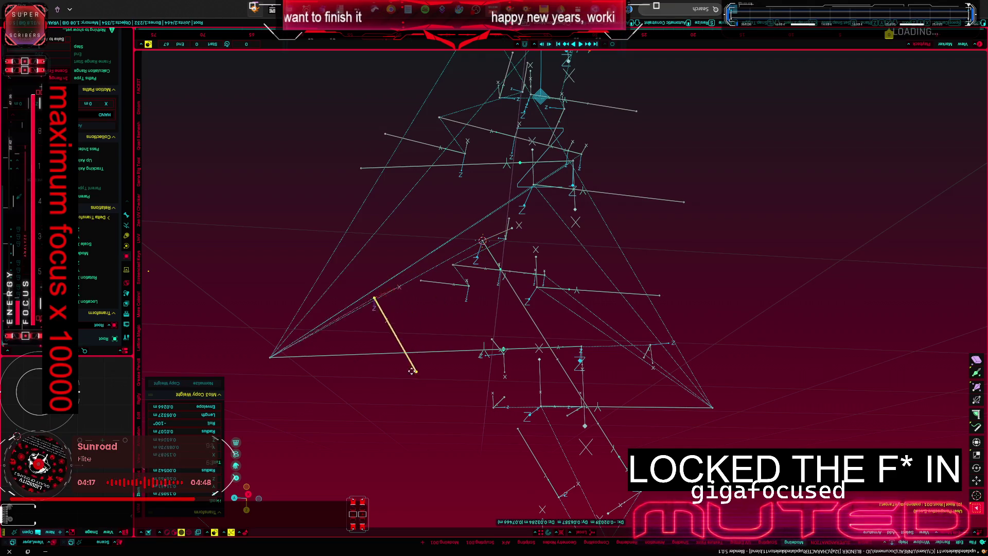
{"action": "left_click", "coordinate": [523, 327]}
Step: Test-rotate the rig in Pose Mode, then show the shaded mech leg mesh
{"action": "key", "text": "a"}
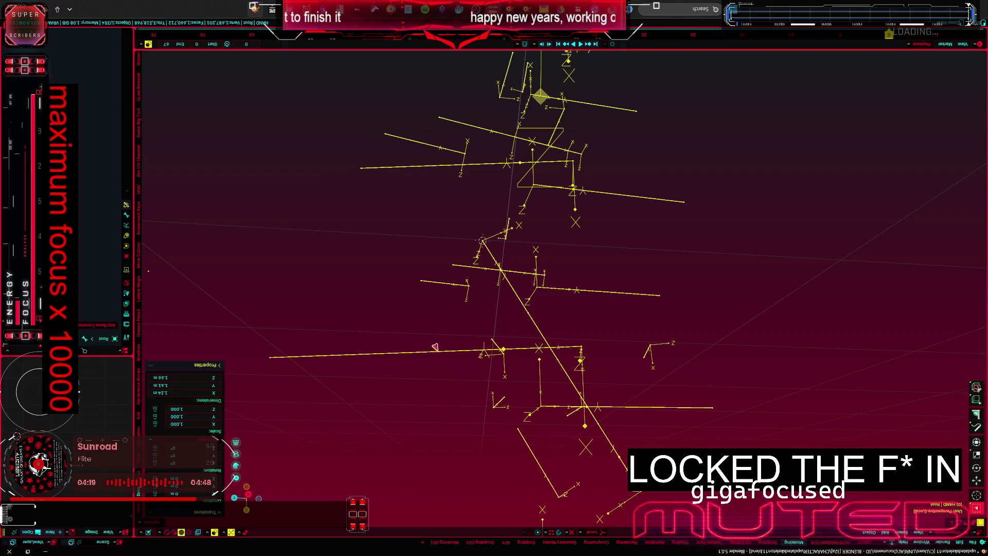
{"action": "key", "text": "ctrl+Tab"}
{"action": "key", "text": "r"}
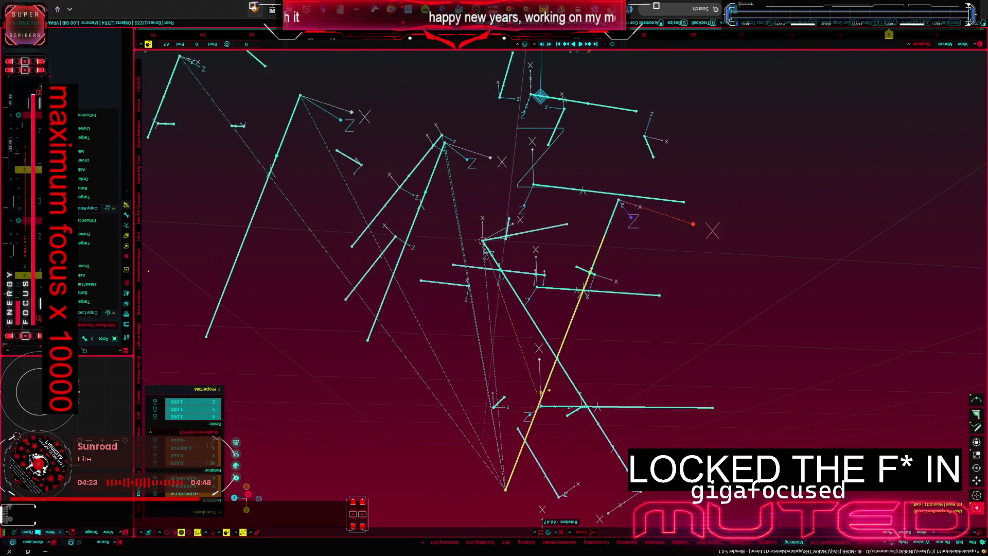
{"action": "key", "text": "Escape"}
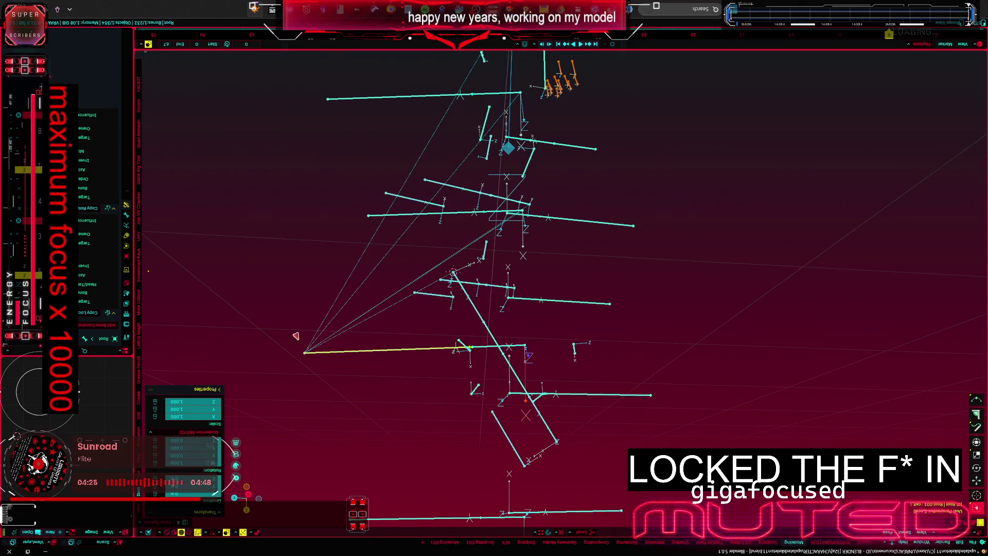
{"action": "key", "text": "KP_Divide"}
{"action": "key", "text": "r"}
{"action": "key", "text": "z"}
{"action": "key", "text": "z"}
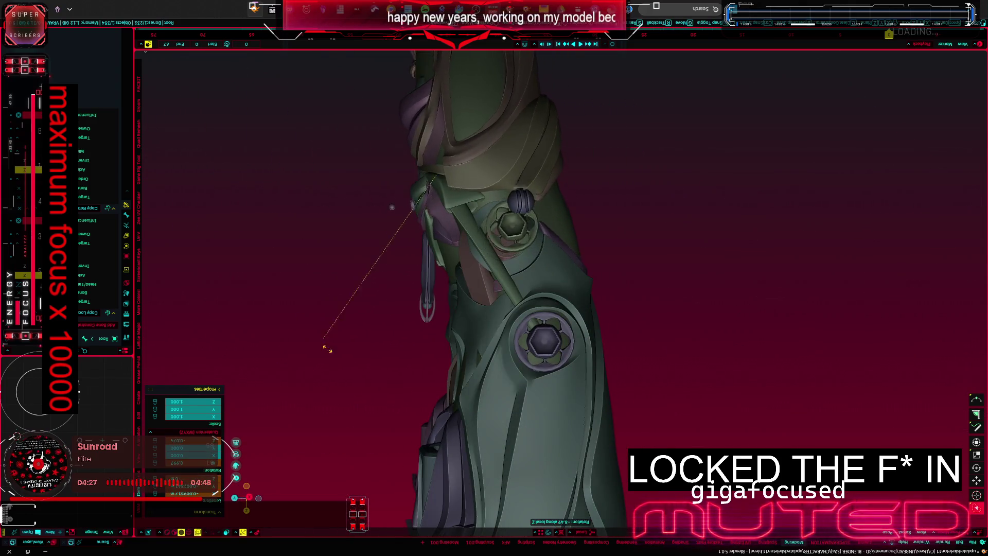
Step: Bring back the wireframe rig overlay and rotate the bone around its local Z axis
{"action": "key", "text": "Escape"}
{"action": "key", "text": "KP_Divide"}
{"action": "middle_click_drag", "start_coordinate": [393, 360], "coordinate": [395, 328]}
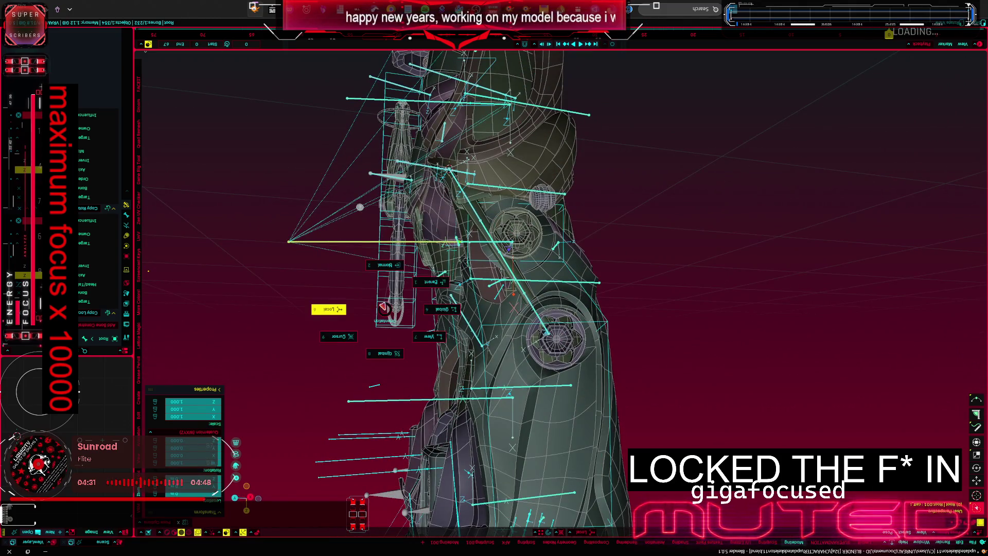
{"action": "key", "text": "r"}
{"action": "key", "text": "z"}
{"action": "key", "text": "z"}
{"action": "left_click", "coordinate": [300, 314]}
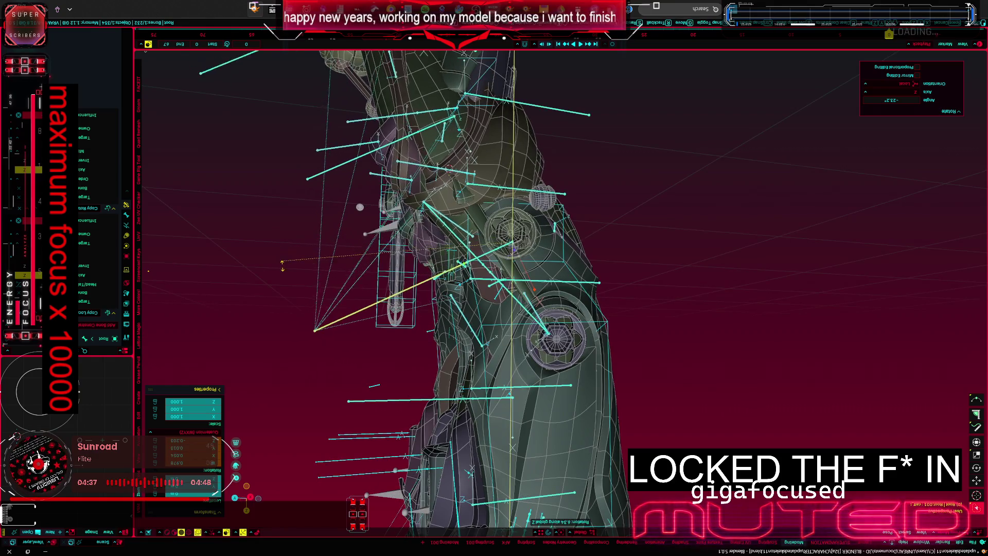
Step: Reset the arm bone's pose to rest and rotate it around the X axis
{"action": "right_click", "coordinate": [267, 259]}
{"action": "key", "text": "Escape"}
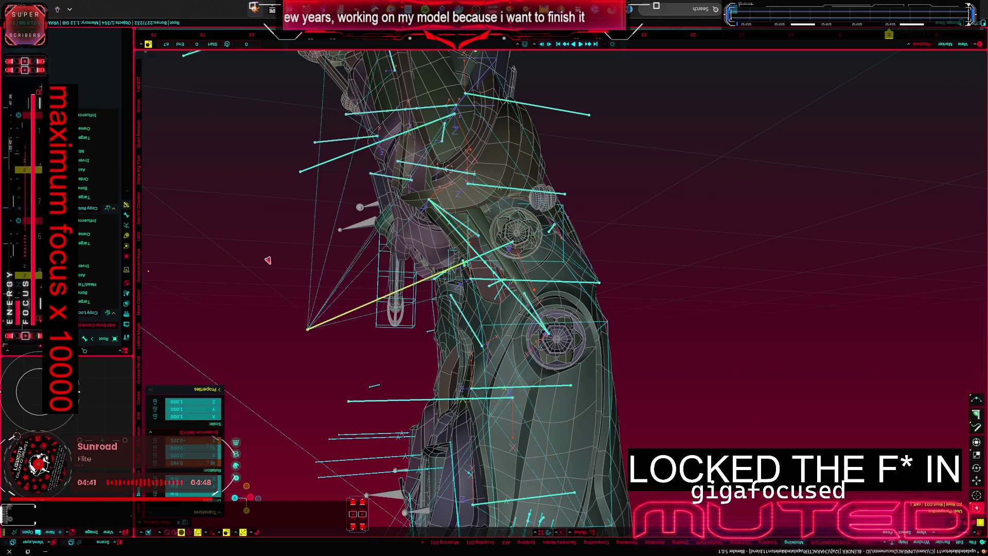
{"action": "right_click", "coordinate": [268, 259]}
{"action": "left_click", "coordinate": [284, 147]}
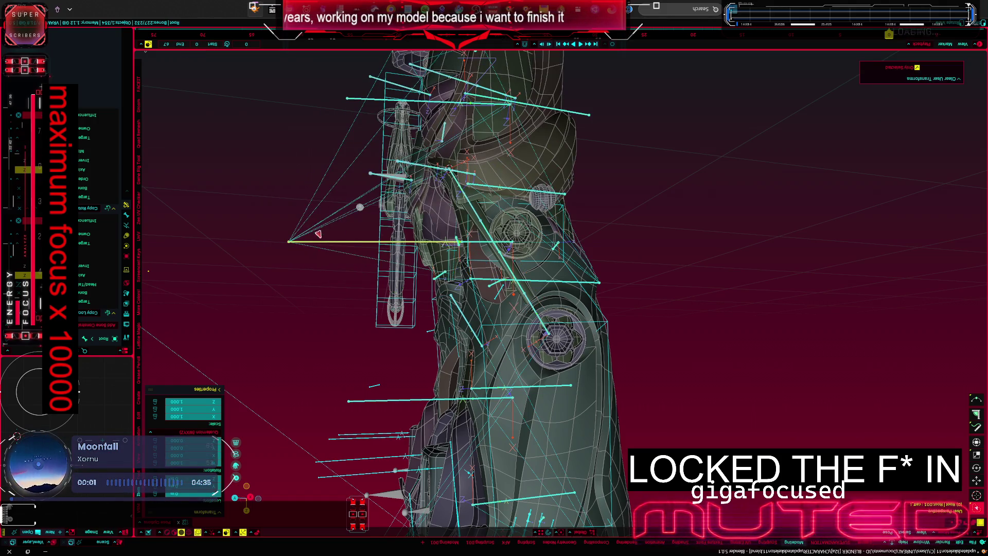
{"action": "key", "text": "r"}
{"action": "key", "text": "x"}
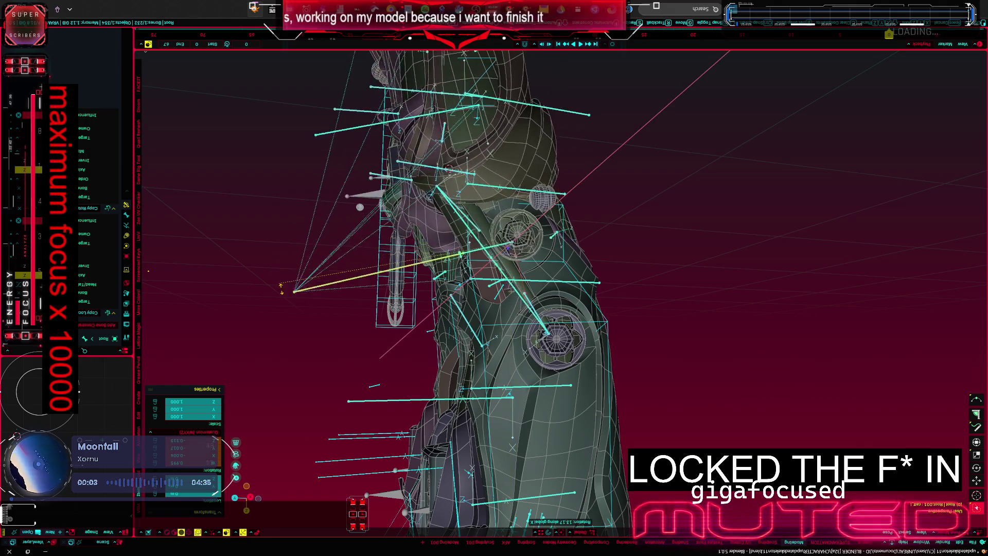
{"action": "left_click", "coordinate": [357, 364]}
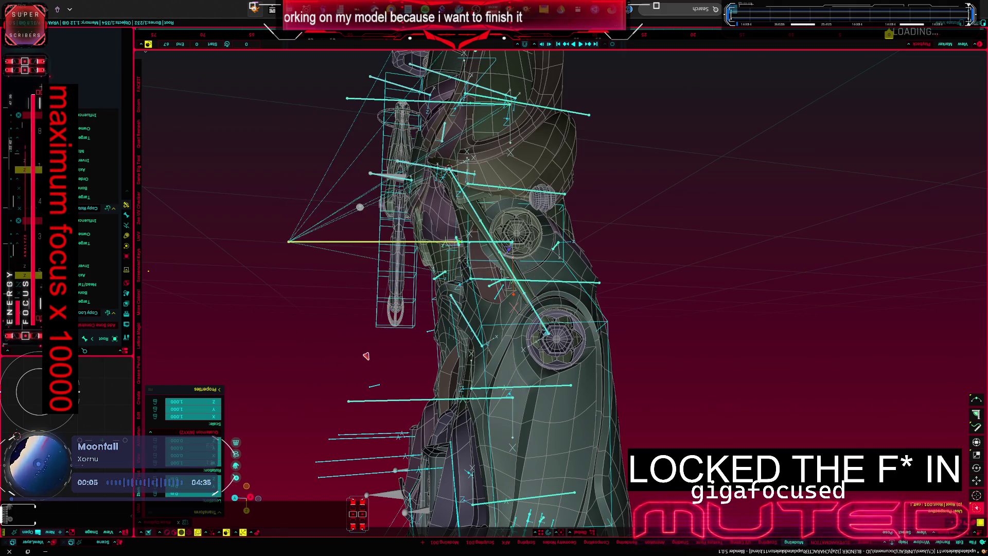
Step: Switch to Global orientation and rotate the arm bones into a new pose
{"action": "key", "text": "comma"}
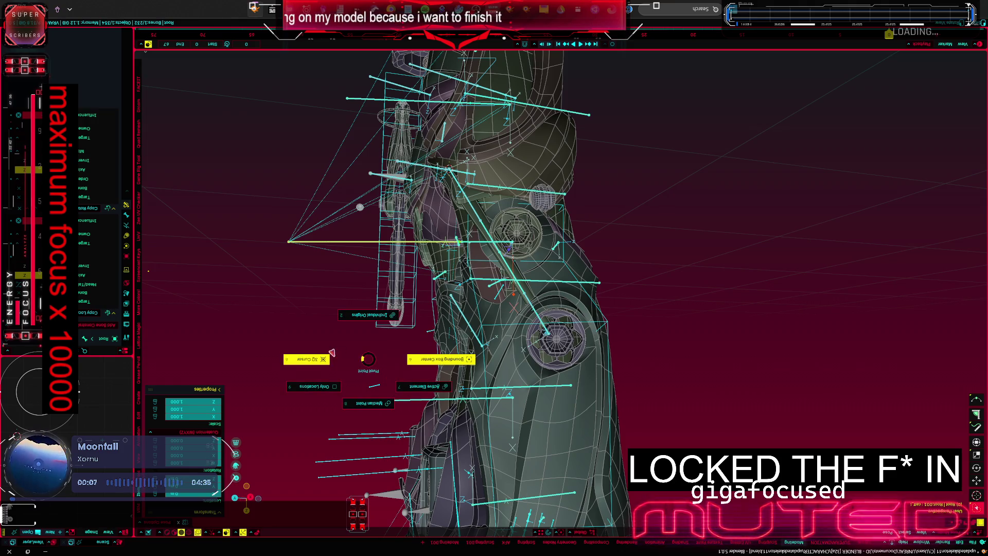
{"action": "left_click", "coordinate": [408, 352]}
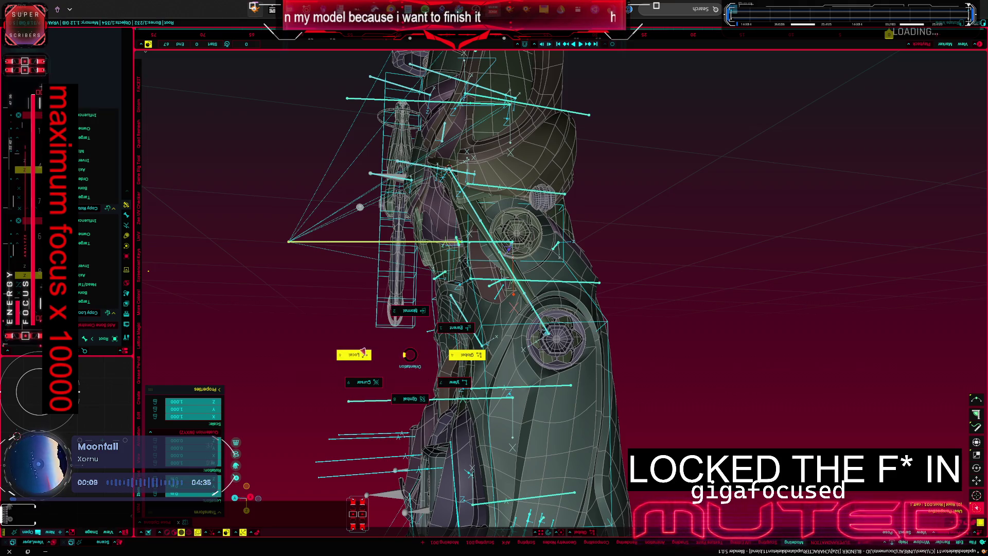
{"action": "key", "text": "r"}
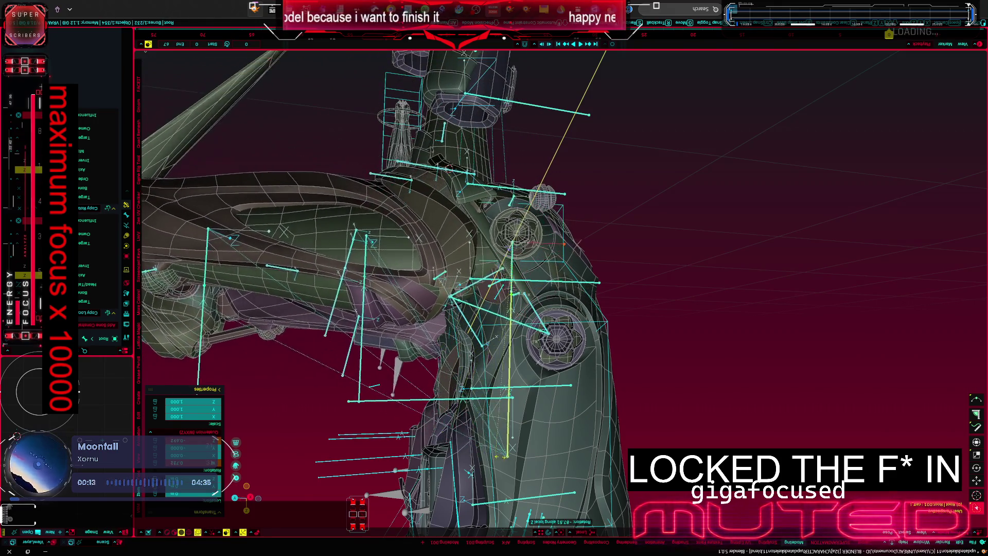
{"action": "left_click", "coordinate": [547, 459]}
{"action": "key", "text": "shift+alt+z"}
{"action": "scroll", "coordinate": [546, 458], "scroll_direction": "up", "scroll_amount": 5}
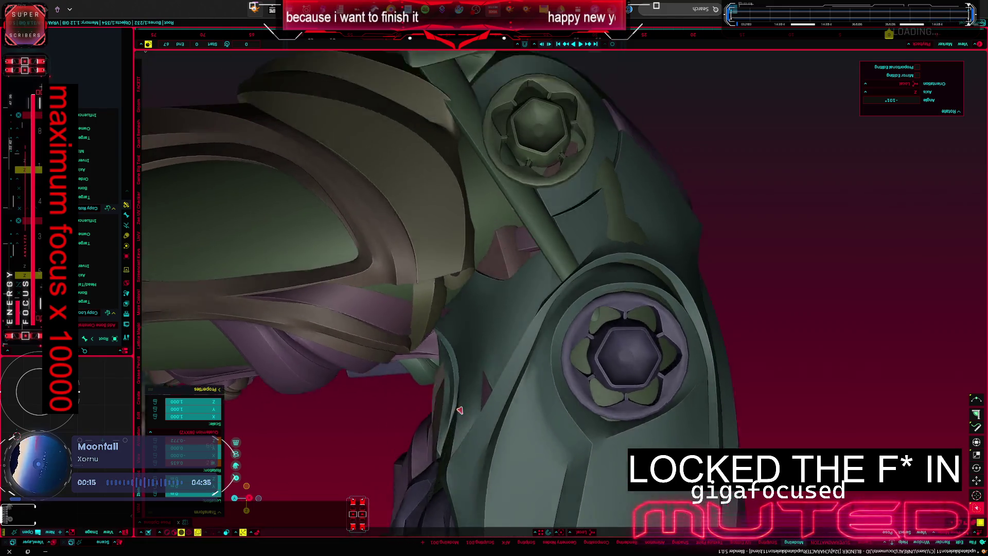
{"action": "key", "text": "r"}
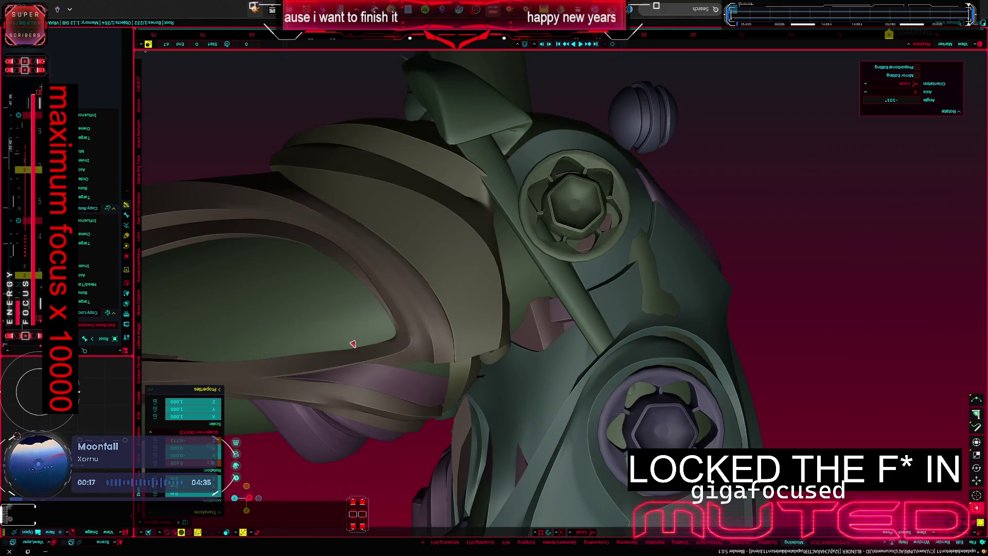
{"action": "key", "text": "shift+alt+z"}
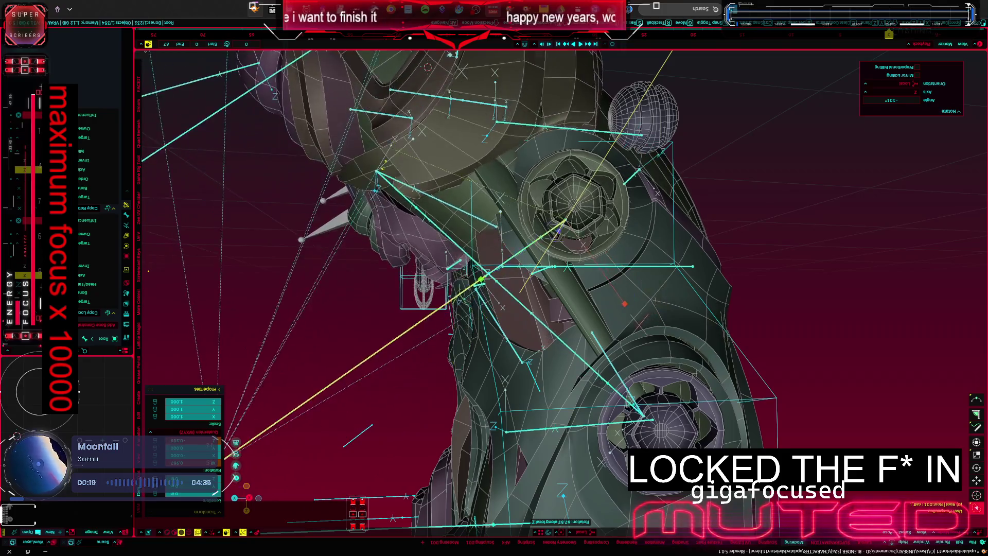
{"action": "middle_click_drag", "start_coordinate": [494, 293], "coordinate": [371, 303]}
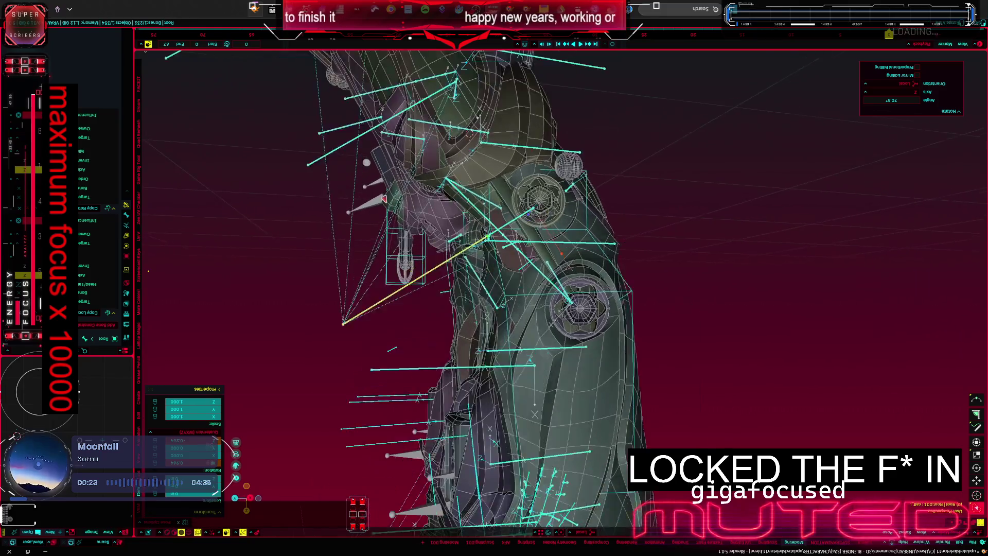
{"action": "left_click", "coordinate": [509, 268]}
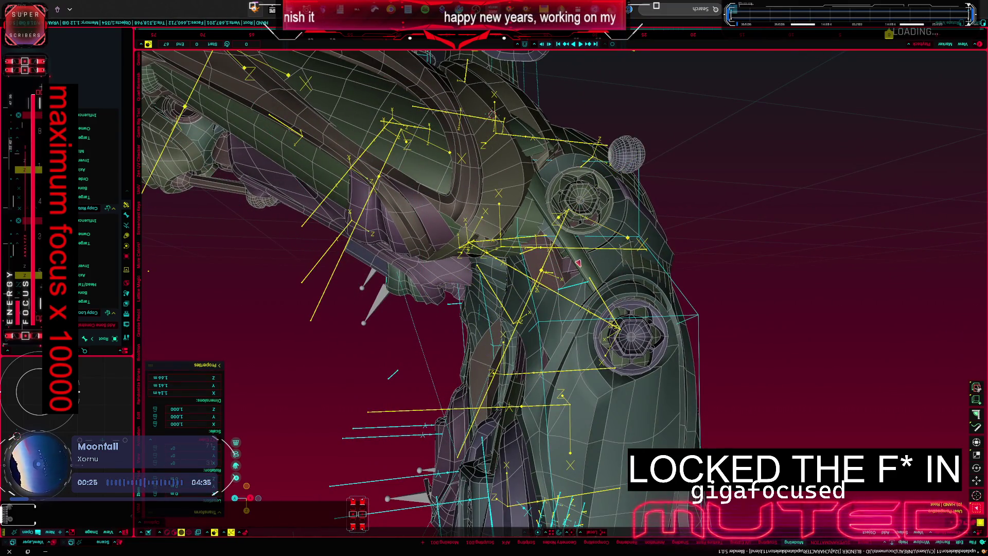
Step: Select the Root armature and then the Cylinder.046 mesh piece
{"action": "left_click", "coordinate": [509, 265]}
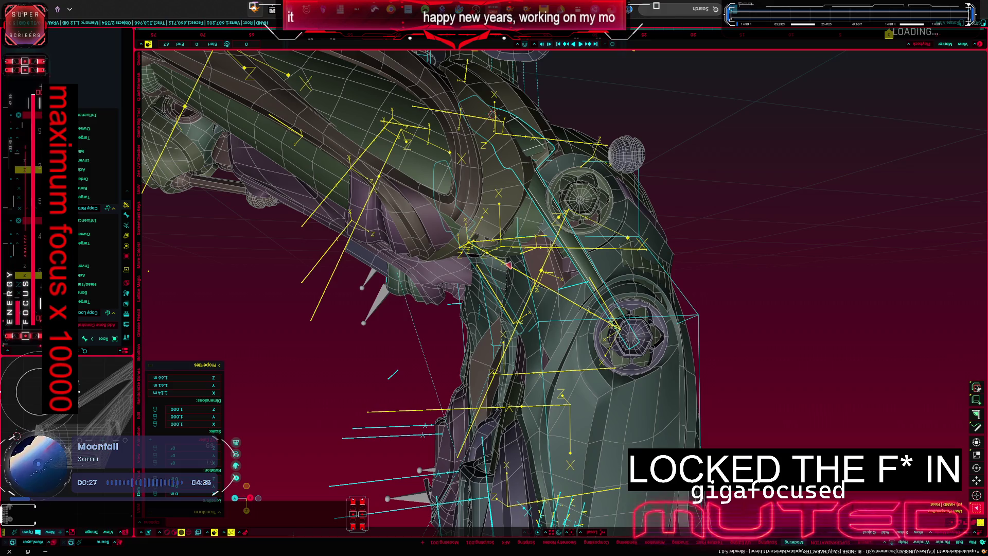
{"action": "left_click", "coordinate": [509, 264]}
{"action": "left_click", "coordinate": [507, 263]}
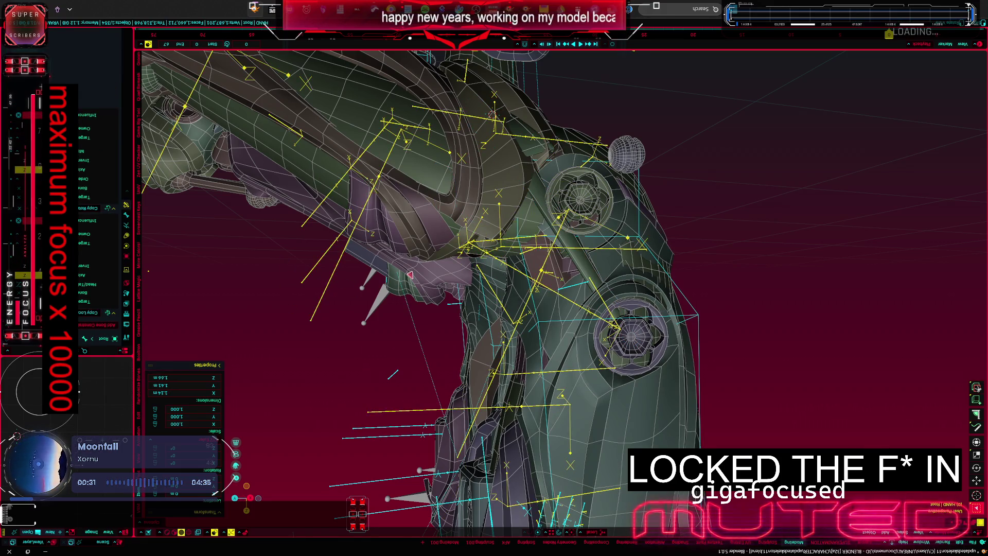
{"action": "left_click", "coordinate": [479, 189]}
{"action": "middle_click_drag", "start_coordinate": [392, 374], "coordinate": [323, 439]}
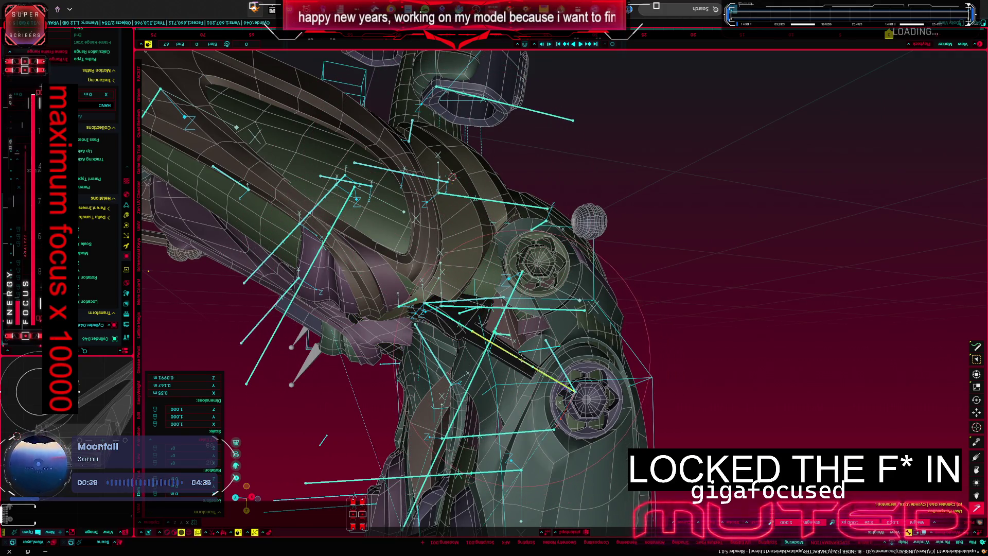
Step: Paint full 1.0 weight over the shoulder cylinder so it turns solid red
{"action": "middle_click_drag", "start_coordinate": [323, 439], "coordinate": [441, 347]}
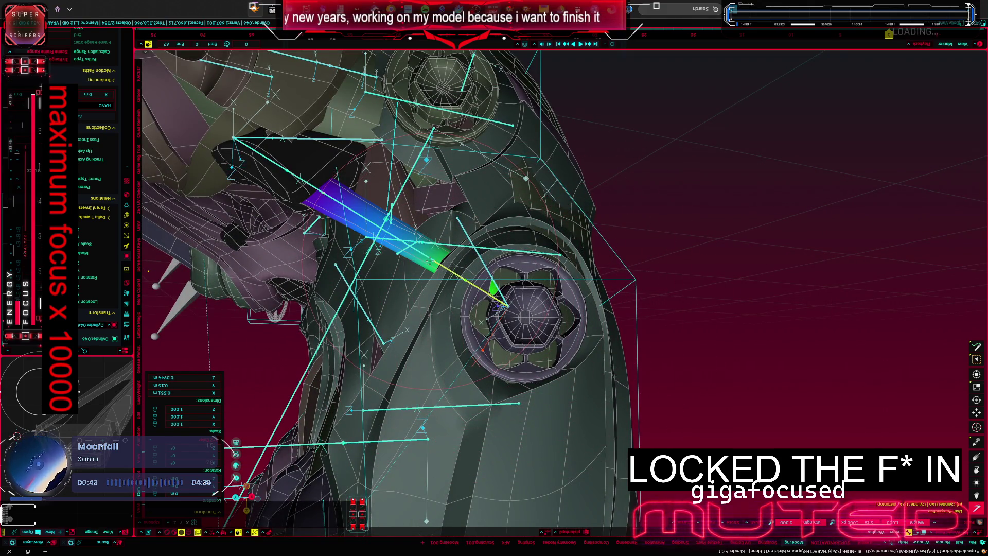
{"action": "left_click", "coordinate": [429, 257]}
{"action": "left_click", "coordinate": [463, 275], "text": "ctrl"}
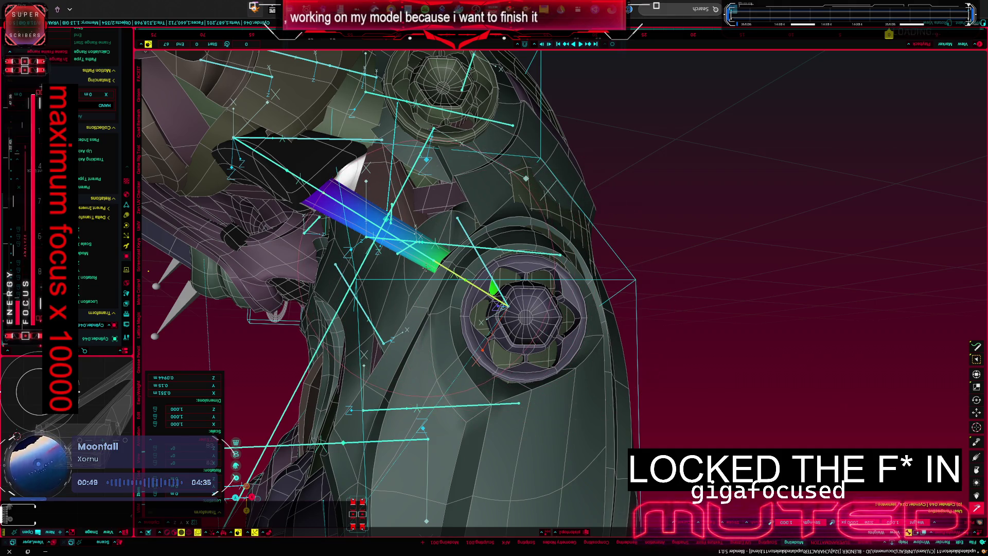
{"action": "middle_click_drag", "start_coordinate": [498, 305], "coordinate": [434, 256]}
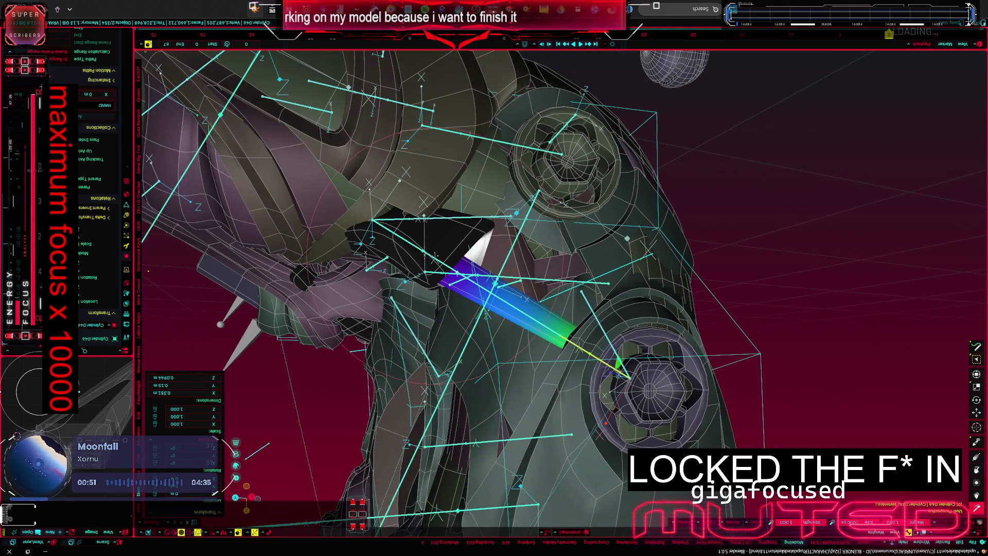
{"action": "left_click", "coordinate": [434, 257], "text": "ctrl"}
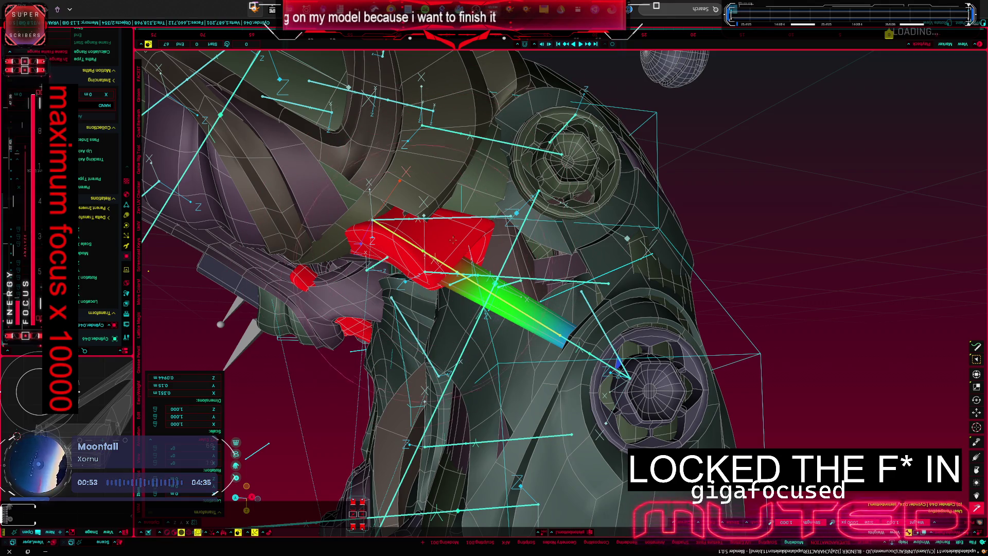
{"action": "left_click_drag", "start_coordinate": [448, 271], "coordinate": [733, 433]}
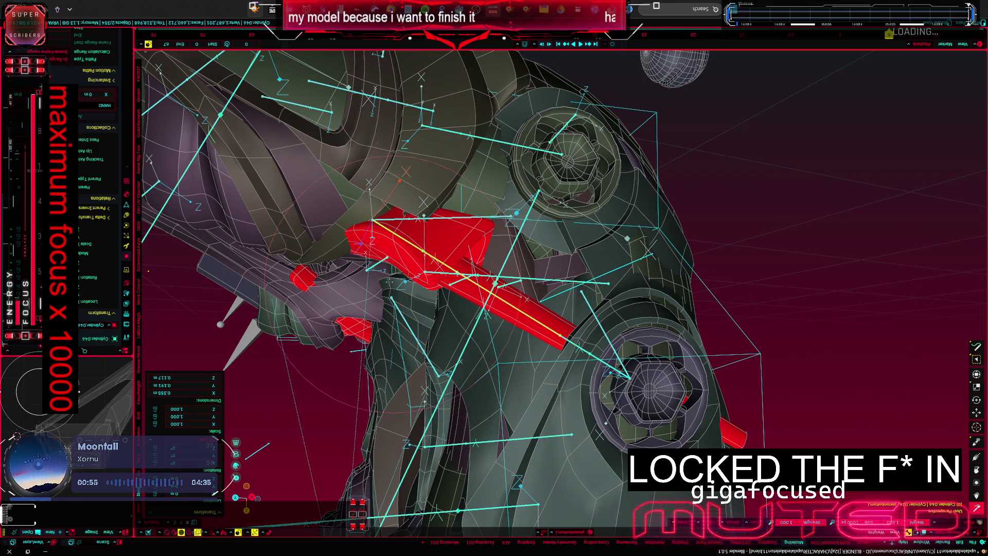
Step: Check other bones' weight influence on the cylinder around the shoulder joint
{"action": "middle_click_drag", "start_coordinate": [494, 302], "coordinate": [502, 216]}
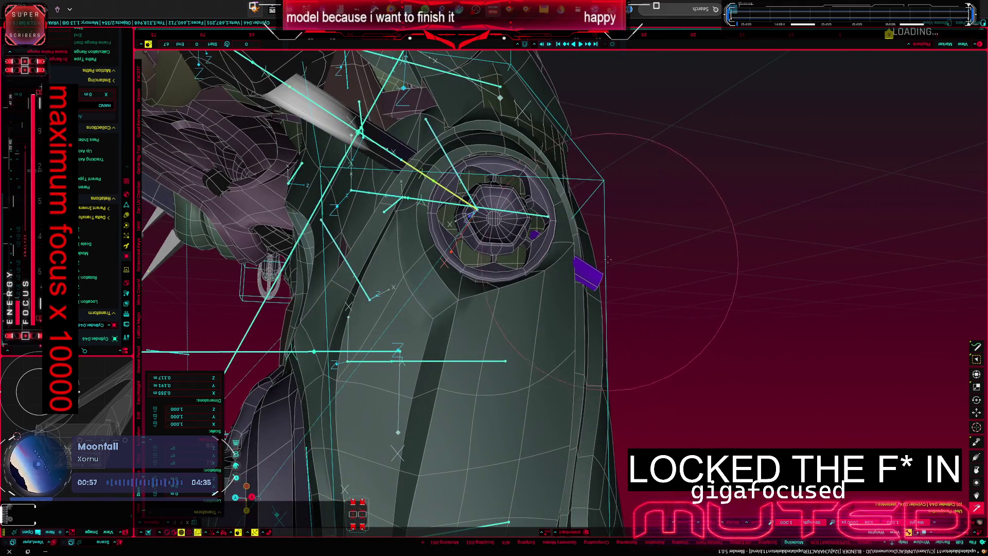
{"action": "left_click", "coordinate": [478, 205], "text": "ctrl"}
{"action": "left_click", "coordinate": [501, 271], "text": "ctrl"}
{"action": "middle_click_drag", "start_coordinate": [494, 301], "coordinate": [448, 419]}
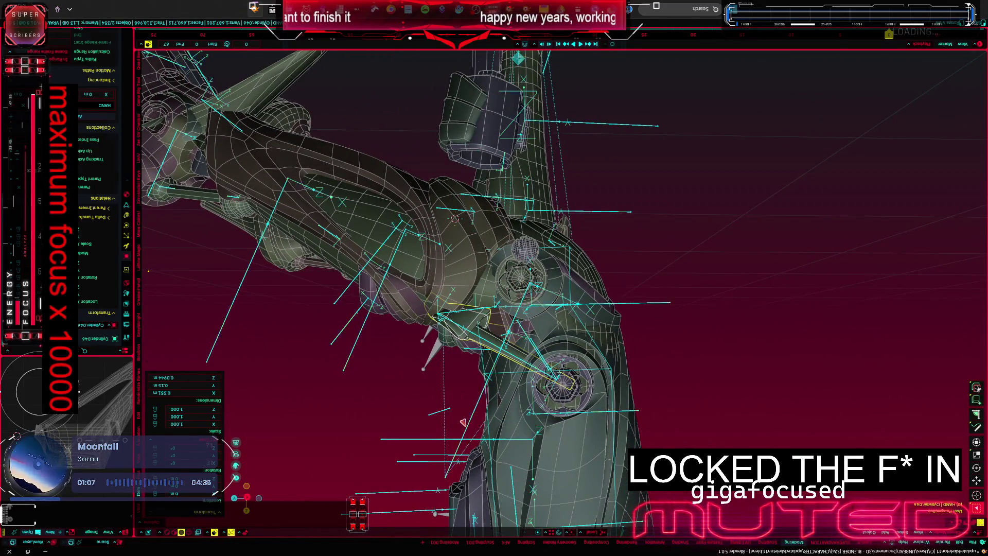
Step: Hide overlays and raise the arm bone to horizontal around its local Z axis
{"action": "left_click", "coordinate": [463, 422], "text": "ctrl"}
{"action": "middle_click_drag", "start_coordinate": [469, 413], "coordinate": [402, 363]}
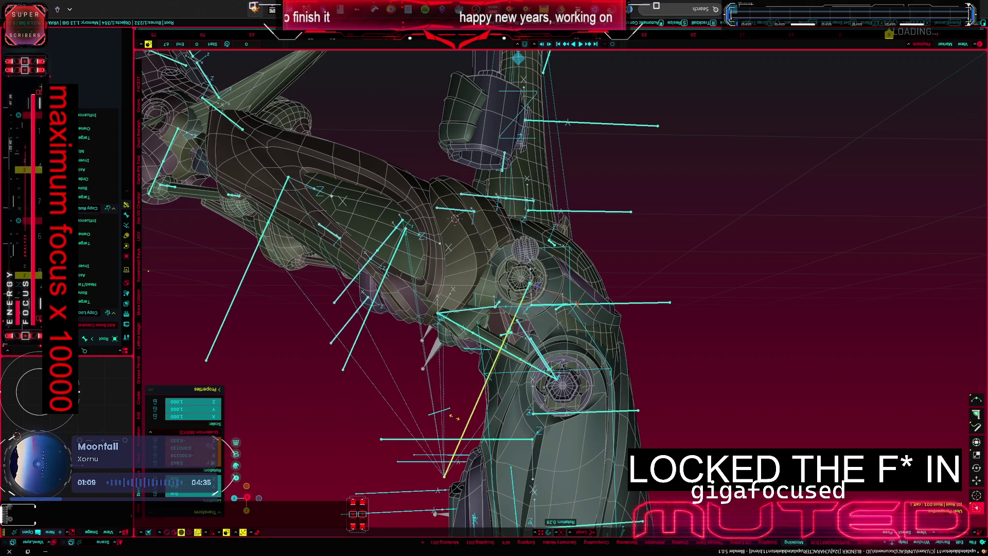
{"action": "key", "text": "shift+alt+z"}
{"action": "key", "text": "r"}
{"action": "key", "text": "z"}
{"action": "key", "text": "z"}
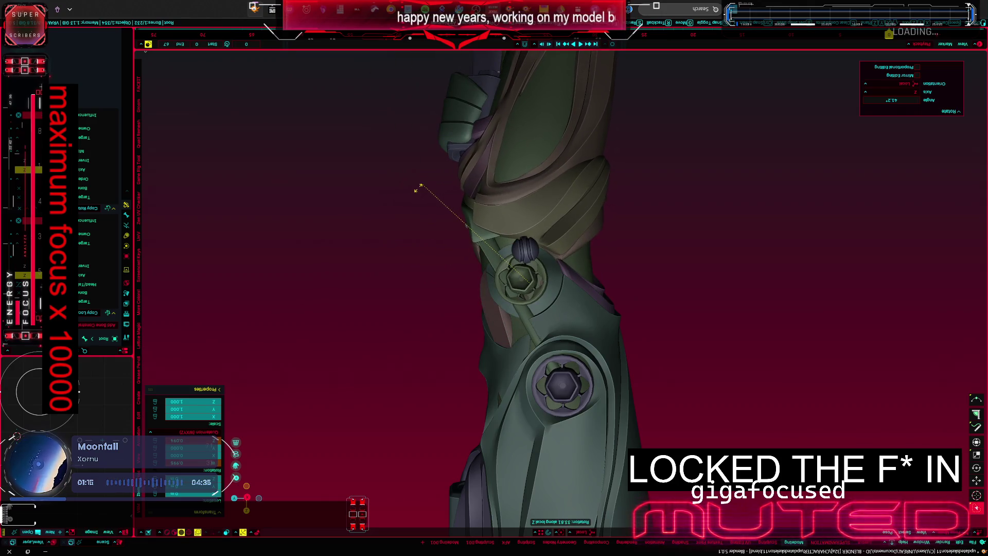
{"action": "left_click", "coordinate": [444, 394]}
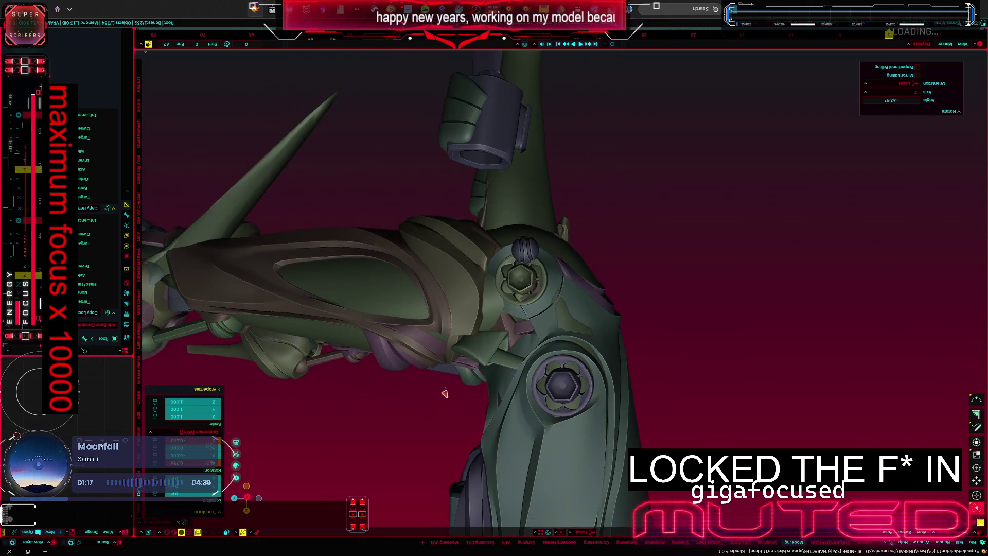
Step: Swing the arm bones twice more around local Z, checking the shoulder and legs
{"action": "middle_click_drag", "start_coordinate": [444, 394], "coordinate": [415, 252]}
{"action": "key", "text": "r"}
{"action": "key", "text": "z"}
{"action": "key", "text": "z"}
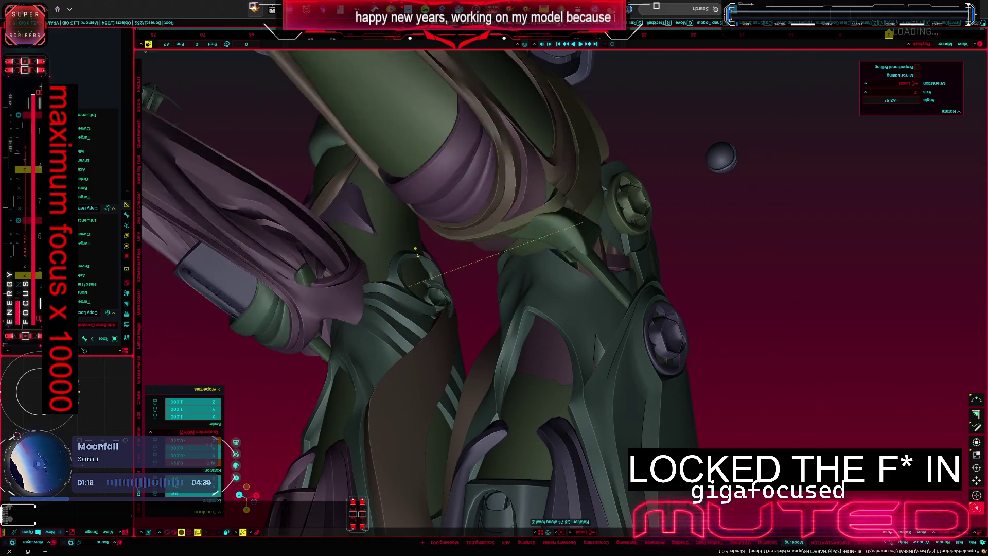
{"action": "left_click", "coordinate": [480, 336]}
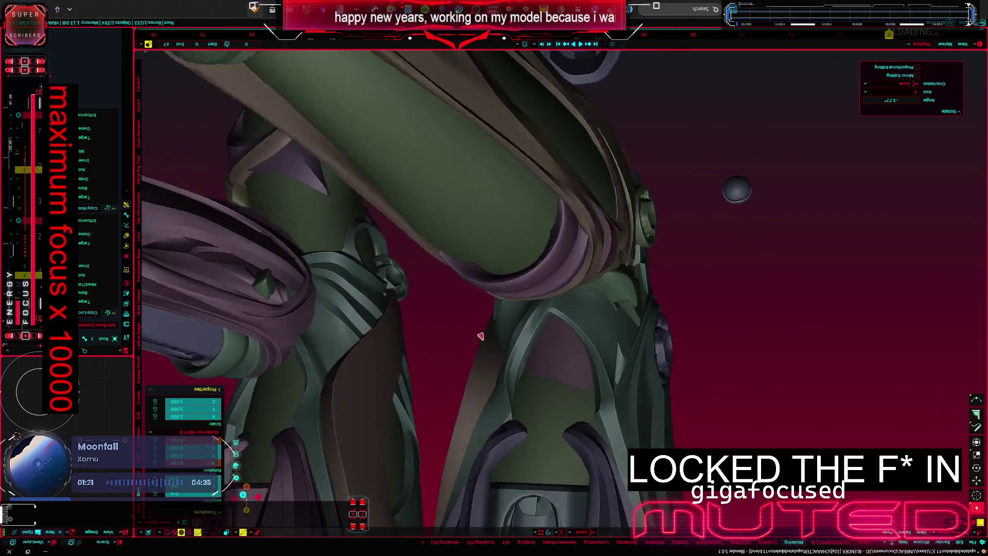
{"action": "mouse_move", "coordinate": [481, 336]}
{"action": "middle_mouse_down"}
{"action": "mouse_move", "coordinate": [478, 227]}
{"action": "mouse_move", "coordinate": [472, 338]}
{"action": "mouse_move", "coordinate": [435, 336]}
{"action": "middle_mouse_up"}
{"action": "key", "text": "r"}
{"action": "key", "text": "z"}
{"action": "key", "text": "z"}
{"action": "left_click", "coordinate": [482, 255]}
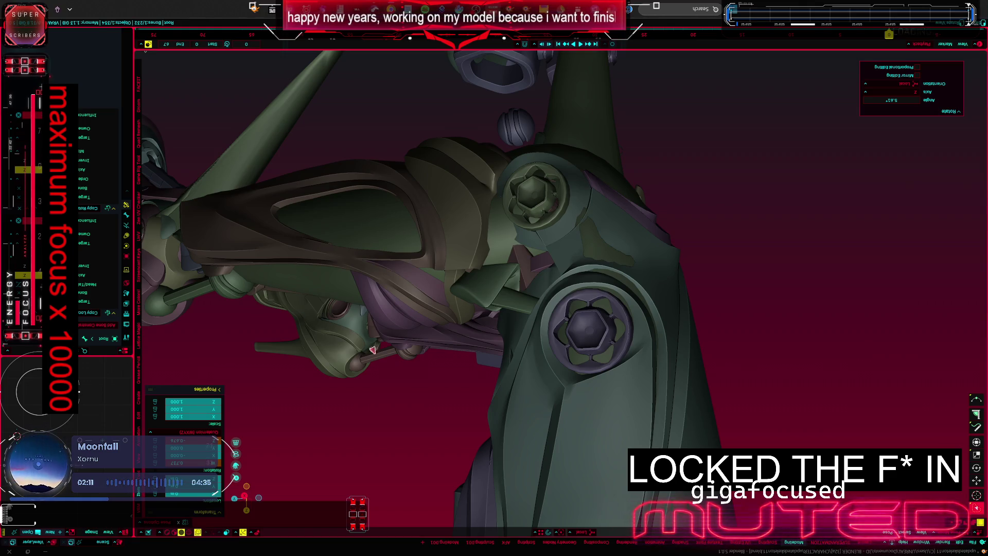
Step: Rotate the arm upward around local Z with the shoulder bolts following, then frame the shoulder
{"action": "middle_click_drag", "start_coordinate": [372, 350], "coordinate": [577, 366]}
{"action": "key", "text": "alt+z"}
{"action": "key", "text": "r"}
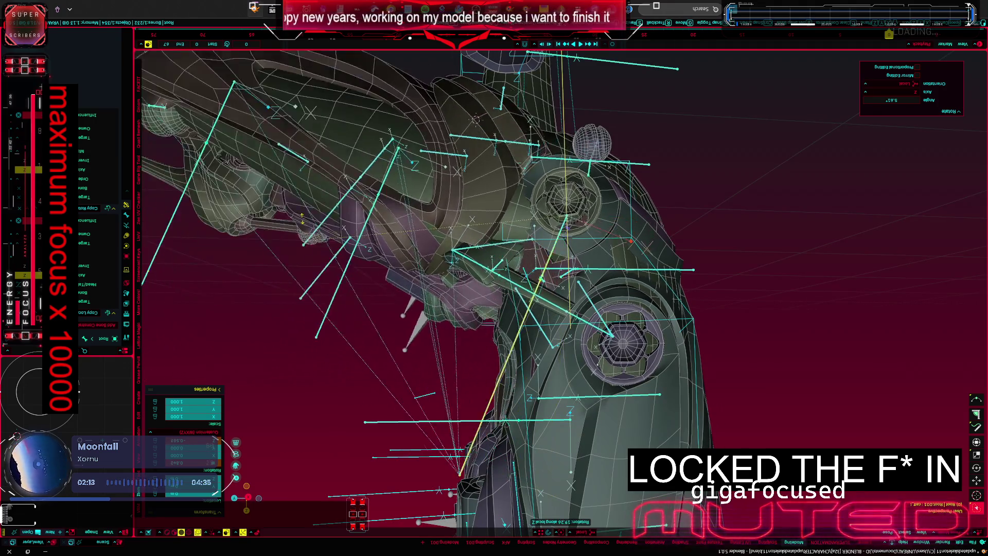
{"action": "key", "text": "shift+alt+z"}
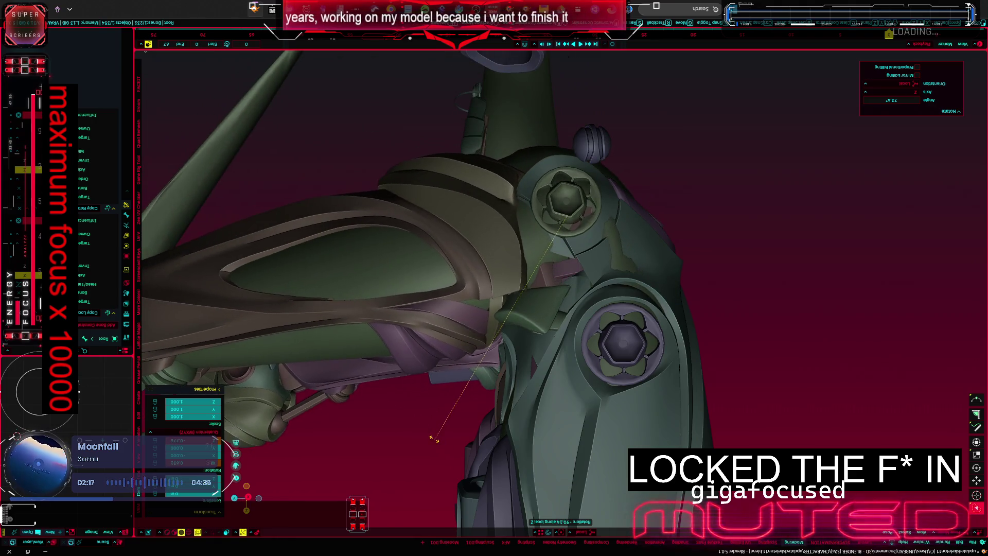
{"action": "key", "text": "Return"}
{"action": "key", "text": "shift+alt+z"}
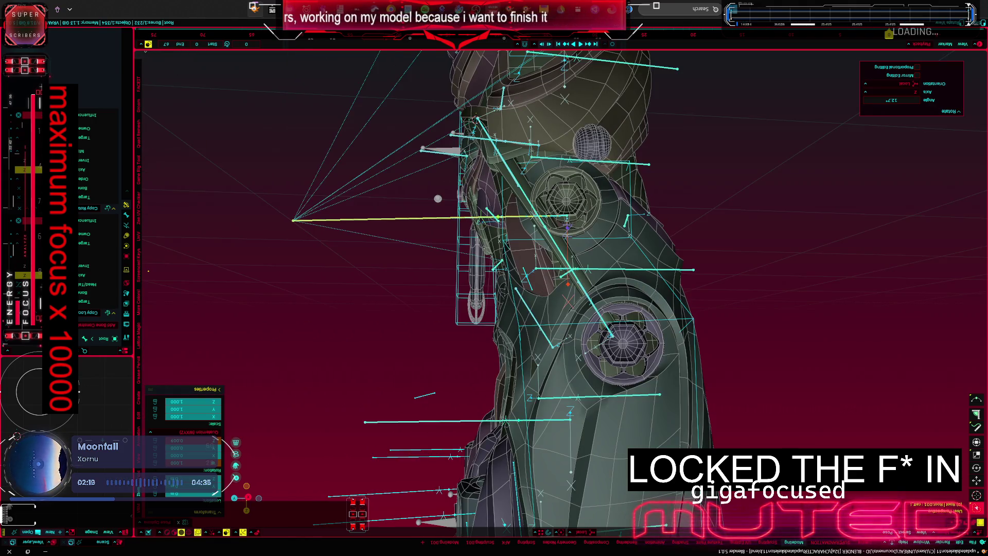
{"action": "key", "text": "Return"}
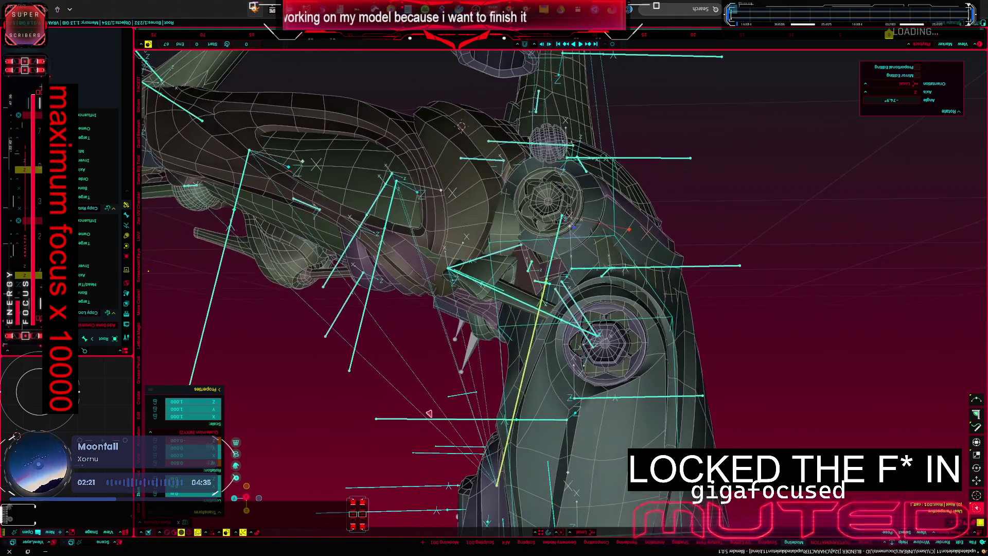
{"action": "key", "text": "KP_Decimal"}
{"action": "left_click", "coordinate": [588, 265]}
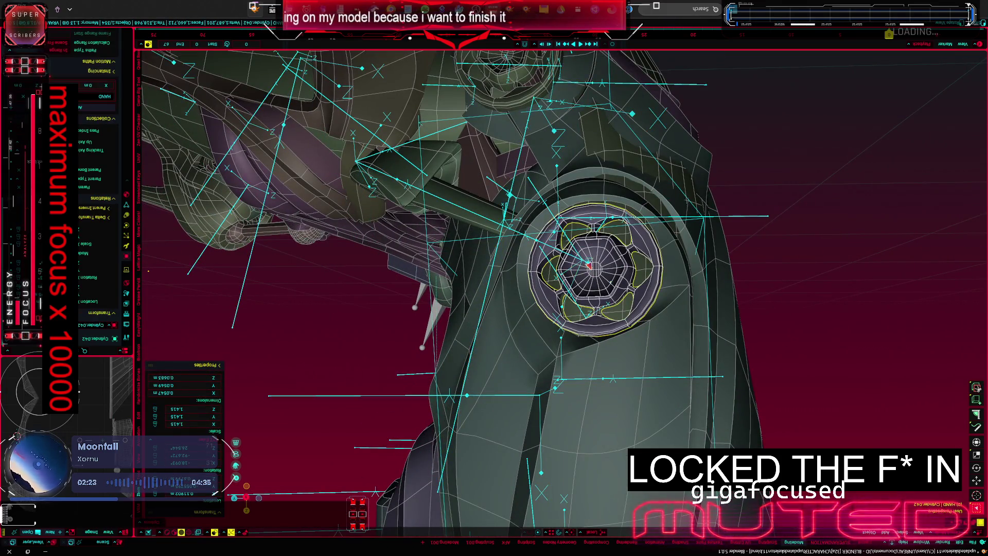
Step: Isolate the shoulder cylinder in local view and inspect it with the armature
{"action": "middle_click_drag", "start_coordinate": [407, 276], "coordinate": [250, 268]}
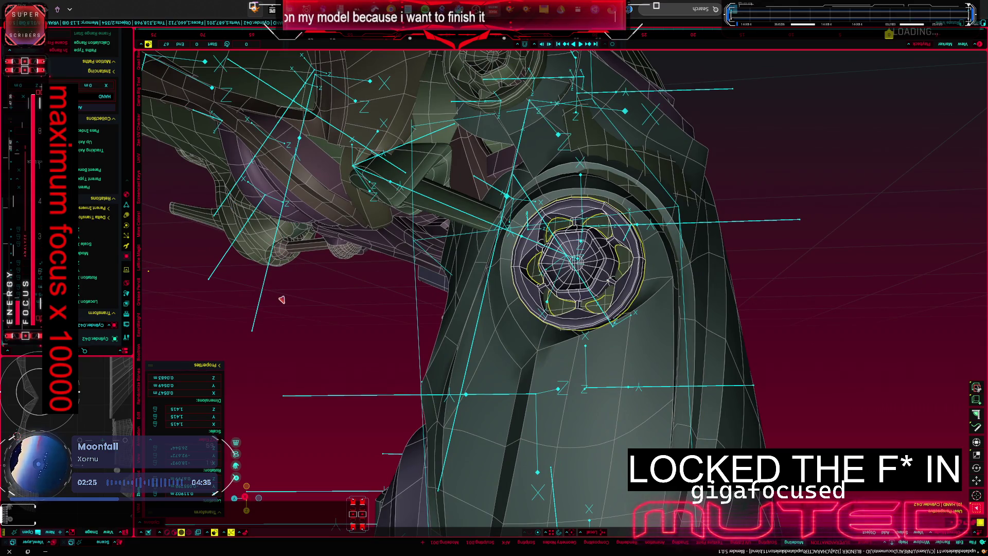
{"action": "key", "text": "KP_3"}
{"action": "scroll", "coordinate": [516, 280], "scroll_direction": "up", "scroll_amount": 5}
{"action": "scroll", "coordinate": [552, 209], "scroll_direction": "up", "scroll_amount": 3}
{"action": "mouse_move", "coordinate": [553, 209]}
{"action": "middle_mouse_down"}
{"action": "mouse_move", "coordinate": [597, 262]}
{"action": "mouse_move", "coordinate": [540, 247]}
{"action": "middle_mouse_up"}
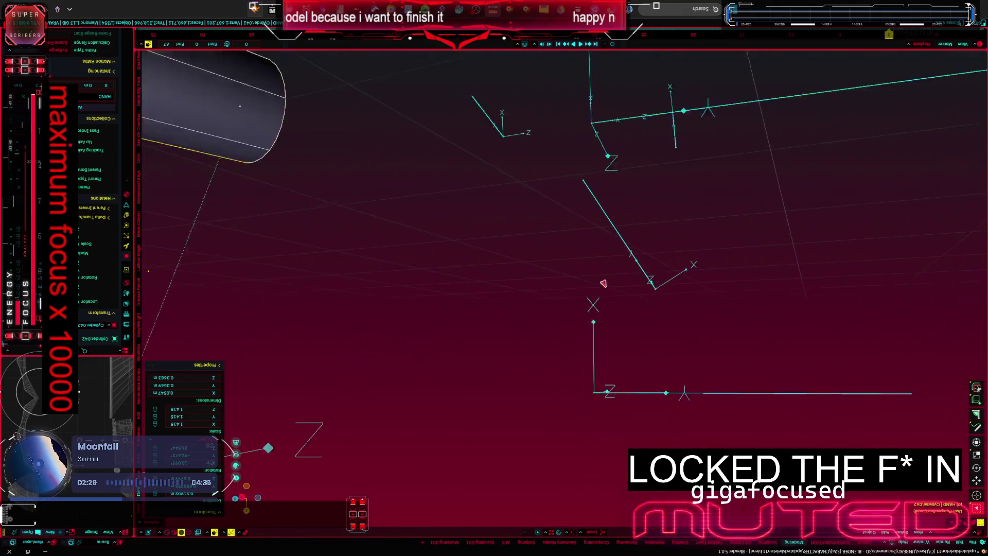
{"action": "scroll", "coordinate": [540, 247], "scroll_direction": "down", "scroll_amount": 5}
{"action": "scroll", "coordinate": [475, 242], "scroll_direction": "up", "scroll_amount": 2}
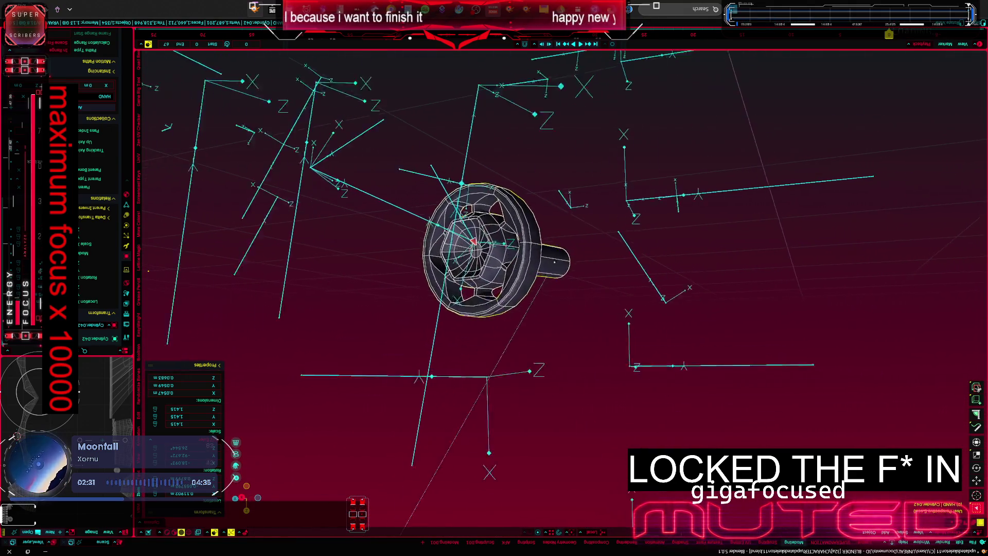
{"action": "scroll", "coordinate": [475, 242], "scroll_direction": "up", "scroll_amount": 3}
{"action": "scroll", "coordinate": [475, 243], "scroll_direction": "up", "scroll_amount": 2}
{"action": "mouse_move", "coordinate": [475, 242]}
{"action": "middle_mouse_down"}
{"action": "mouse_move", "coordinate": [540, 255]}
{"action": "mouse_move", "coordinate": [510, 274]}
{"action": "middle_mouse_up"}
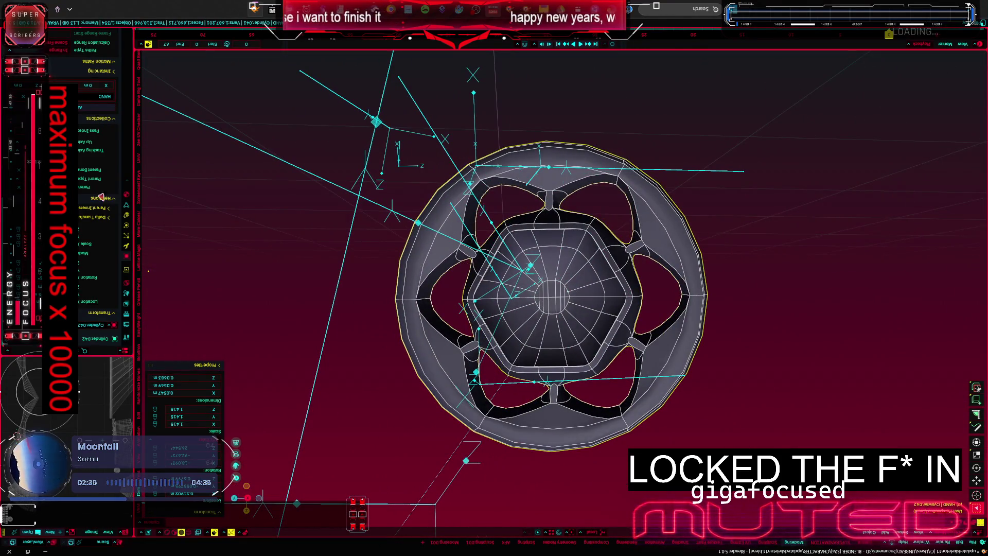
{"action": "left_click", "coordinate": [378, 204]}
{"action": "scroll", "coordinate": [421, 221], "scroll_direction": "down", "scroll_amount": 2}
{"action": "scroll", "coordinate": [425, 213], "scroll_direction": "down", "scroll_amount": 1}
{"action": "middle_click_drag", "start_coordinate": [432, 213], "coordinate": [426, 193]}
{"action": "scroll", "coordinate": [423, 197], "scroll_direction": "down", "scroll_amount": 3}
Step: Reset the wheel mesh's location to the origin and its scale to 1.000
{"action": "left_click", "coordinate": [430, 195]}
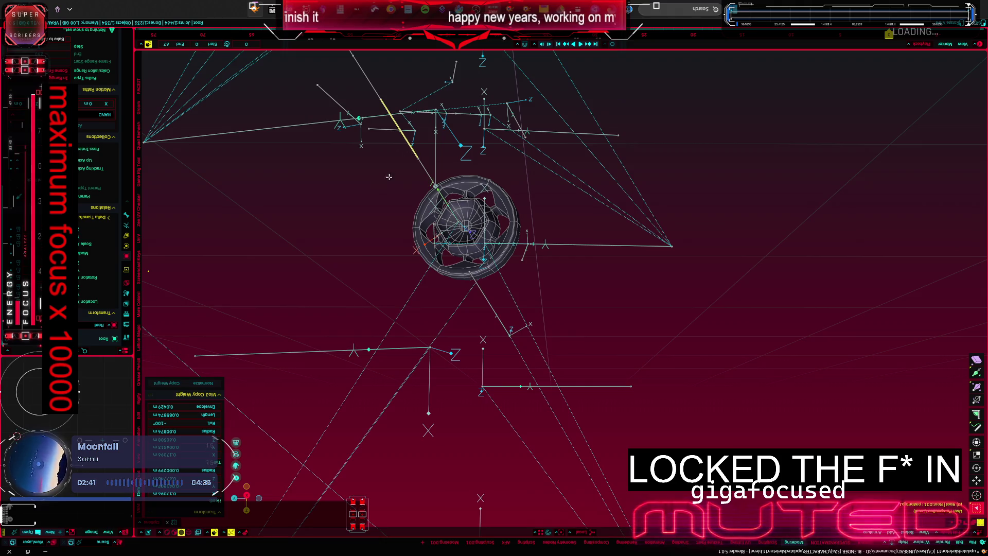
{"action": "middle_click_drag", "start_coordinate": [388, 177], "coordinate": [432, 216]}
{"action": "left_click", "coordinate": [439, 226]}
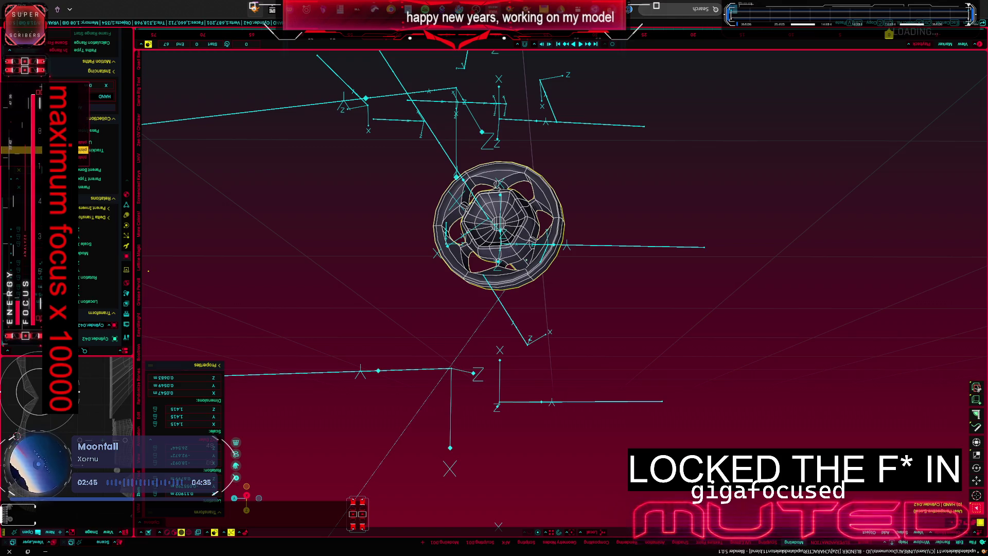
{"action": "key", "text": "ctrl+z"}
{"action": "key", "text": "alt+s"}
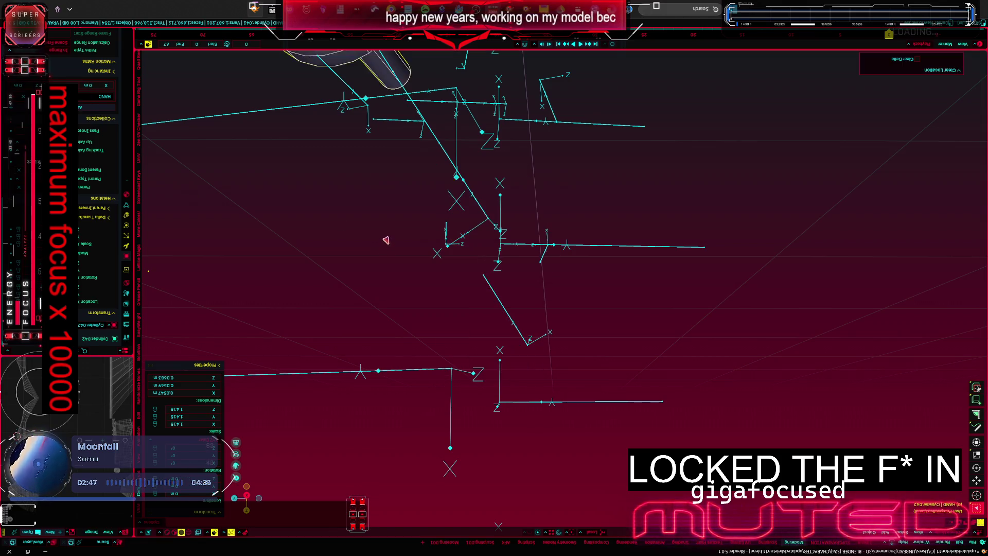
{"action": "middle_click_drag", "start_coordinate": [386, 241], "coordinate": [367, 252]}
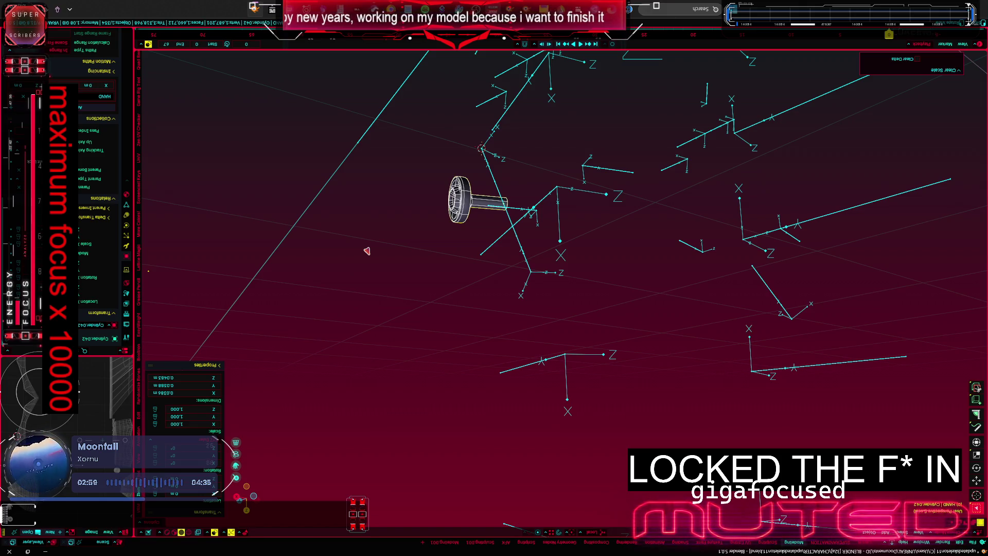
{"action": "scroll", "coordinate": [523, 198], "scroll_direction": "up", "scroll_amount": 2}
{"action": "scroll", "coordinate": [536, 221], "scroll_direction": "up", "scroll_amount": 2}
{"action": "scroll", "coordinate": [481, 213], "scroll_direction": "up", "scroll_amount": 4}
{"action": "scroll", "coordinate": [481, 212], "scroll_direction": "down", "scroll_amount": 4}
Step: Put the armature into Pose Mode and snap the wheel-and-shaft cylinder onto the 3D cursor
{"action": "mouse_move", "coordinate": [421, 224]}
{"action": "middle_mouse_down"}
{"action": "mouse_move", "coordinate": [514, 223]}
{"action": "mouse_move", "coordinate": [501, 232]}
{"action": "mouse_move", "coordinate": [525, 259]}
{"action": "mouse_move", "coordinate": [523, 287]}
{"action": "mouse_move", "coordinate": [564, 332]}
{"action": "middle_mouse_up"}
{"action": "left_click", "coordinate": [581, 346]}
{"action": "key", "text": "ctrl+Tab"}
{"action": "key", "text": "ctrl+Tab"}
{"action": "left_click", "coordinate": [432, 177]}
{"action": "key", "text": "shift+s"}
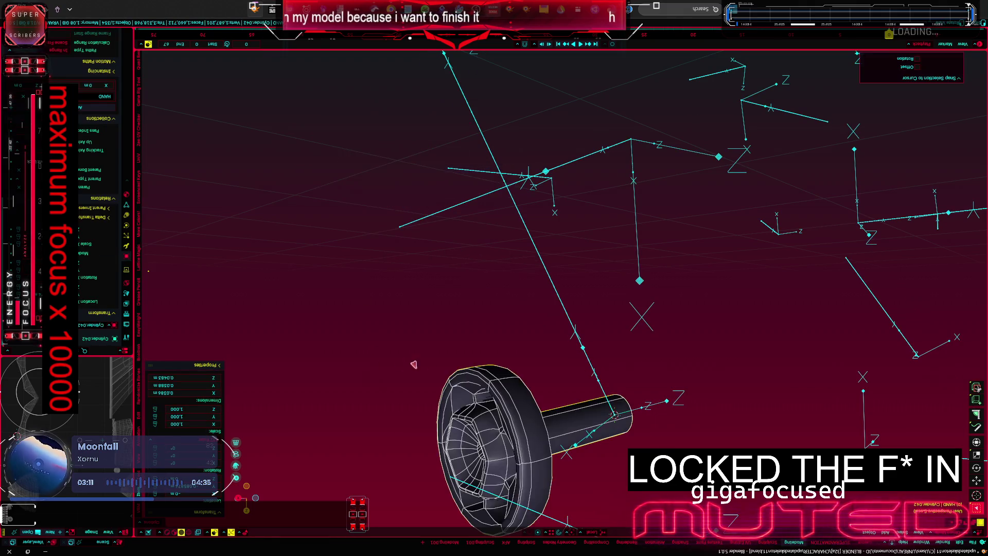
{"action": "mouse_move", "coordinate": [414, 364]}
{"action": "middle_mouse_down"}
{"action": "mouse_move", "coordinate": [457, 266]}
{"action": "mouse_move", "coordinate": [419, 121]}
{"action": "middle_mouse_up"}
{"action": "scroll", "coordinate": [457, 265], "scroll_direction": "up", "scroll_amount": 2}
{"action": "scroll", "coordinate": [457, 265], "scroll_direction": "down", "scroll_amount": 2}
{"action": "left_click", "coordinate": [392, 196]}
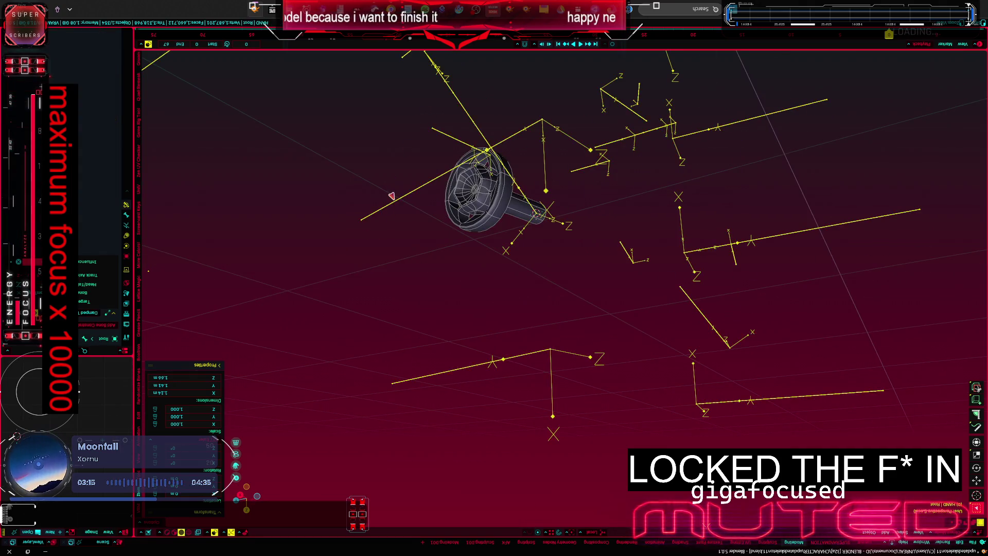
Step: Rotate the selected bone and wheel around its local Z axis in Pose Mode
{"action": "key", "text": "ctrl+Tab"}
{"action": "key", "text": "r"}
{"action": "key", "text": "z"}
{"action": "key", "text": "z"}
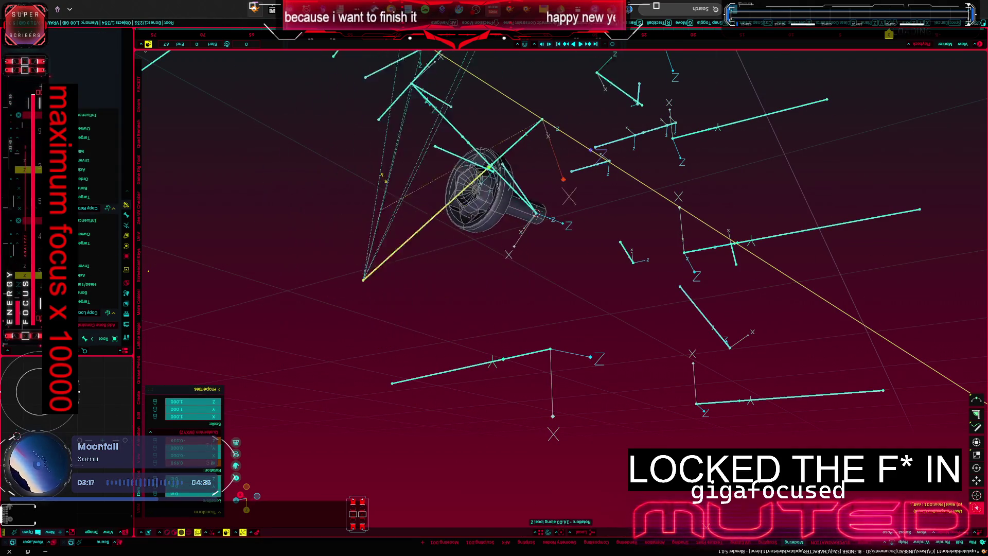
{"action": "mouse_move", "coordinate": [517, 366]}
{"action": "middle_mouse_down"}
{"action": "mouse_move", "coordinate": [401, 259]}
{"action": "mouse_move", "coordinate": [335, 260]}
{"action": "middle_mouse_up"}
{"action": "scroll", "coordinate": [400, 260], "scroll_direction": "up", "scroll_amount": 2}
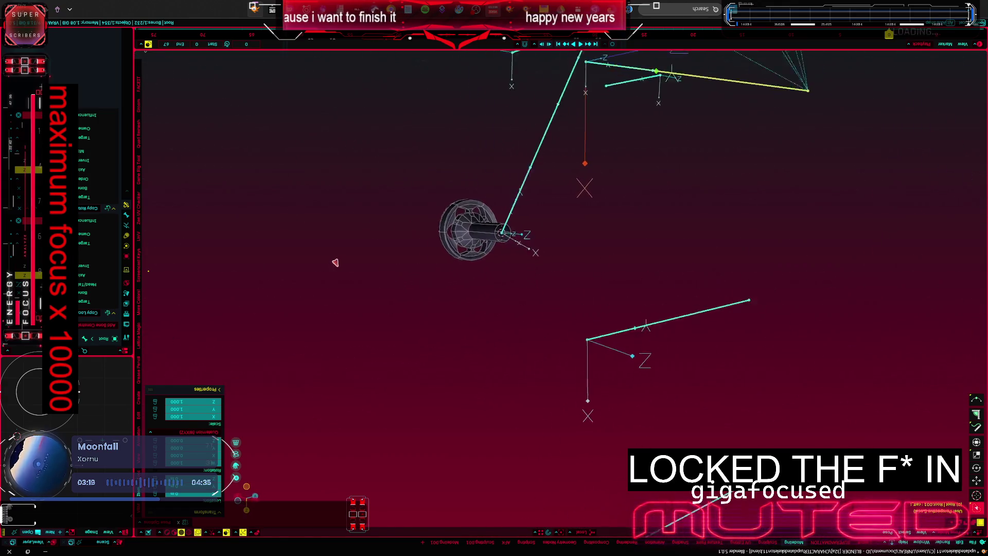
{"action": "key", "text": "r"}
{"action": "key", "text": "z"}
{"action": "key", "text": "z"}
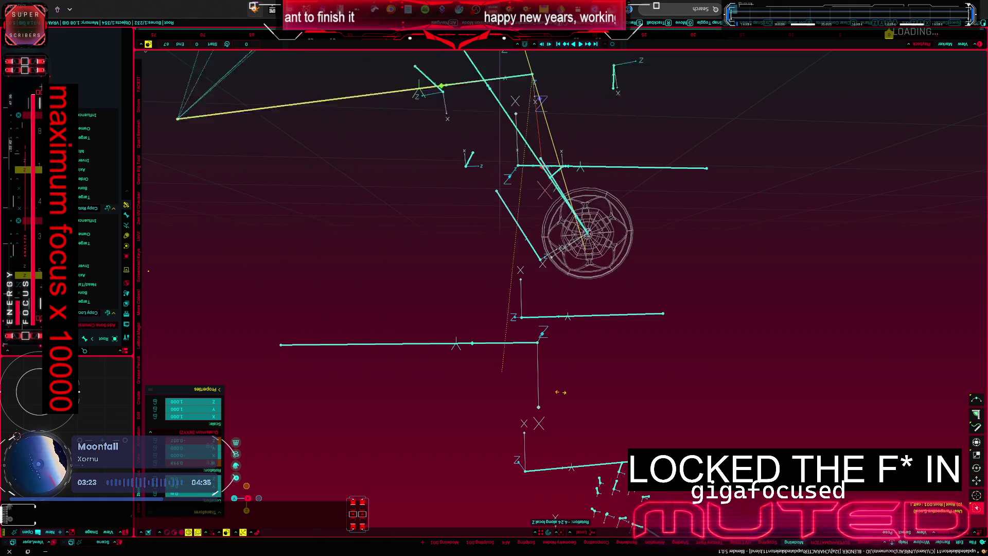
{"action": "left_click", "coordinate": [522, 315]}
{"action": "mouse_move", "coordinate": [521, 315]}
{"action": "middle_mouse_down"}
{"action": "mouse_move", "coordinate": [402, 253]}
{"action": "mouse_move", "coordinate": [461, 252]}
{"action": "mouse_move", "coordinate": [603, 294]}
{"action": "middle_mouse_up"}
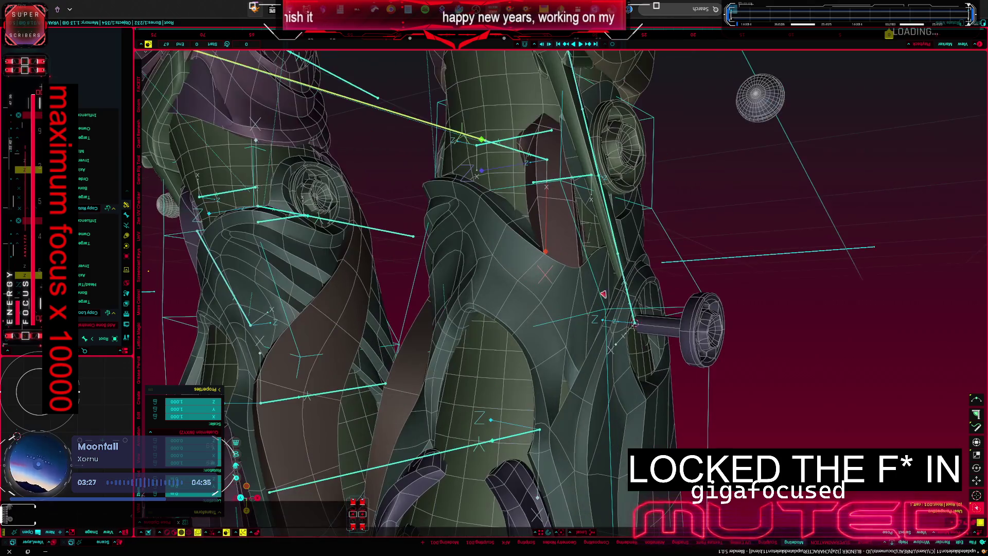
Step: Turn the wheel around the 3D cursor pivot and slide it along local Z into the socket
{"action": "left_click", "coordinate": [679, 318]}
{"action": "scroll", "coordinate": [679, 317], "scroll_direction": "up", "scroll_amount": 5}
{"action": "key", "text": "period"}
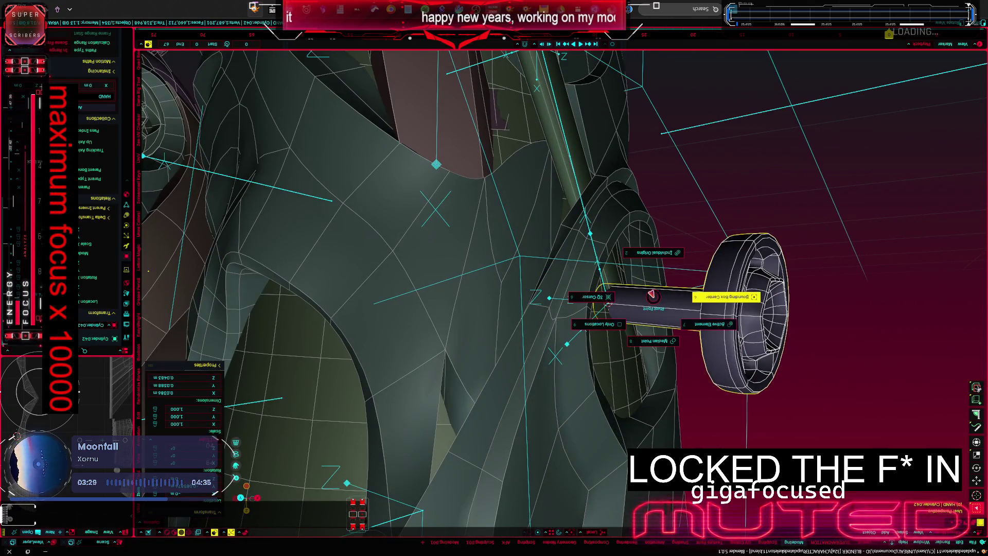
{"action": "left_click", "coordinate": [599, 297]}
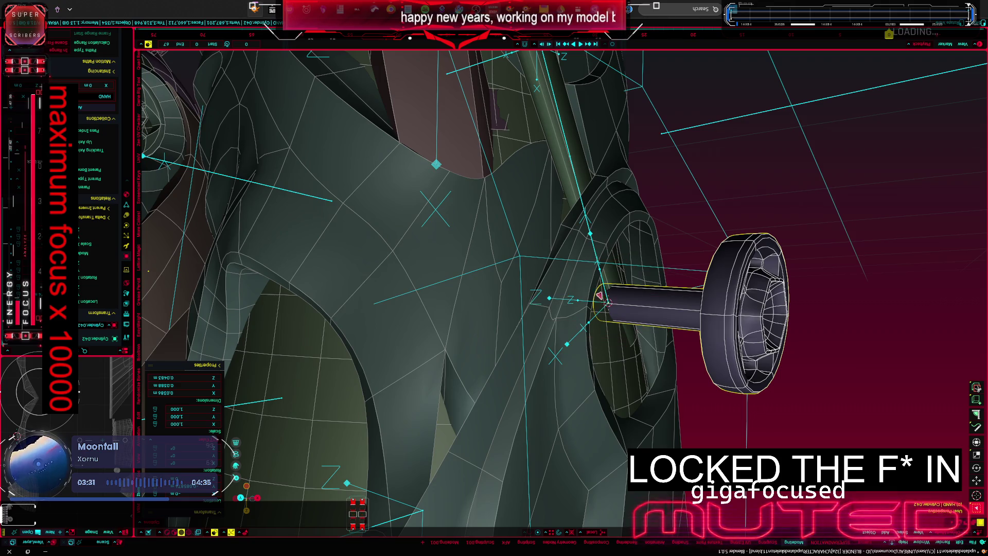
{"action": "key", "text": "r"}
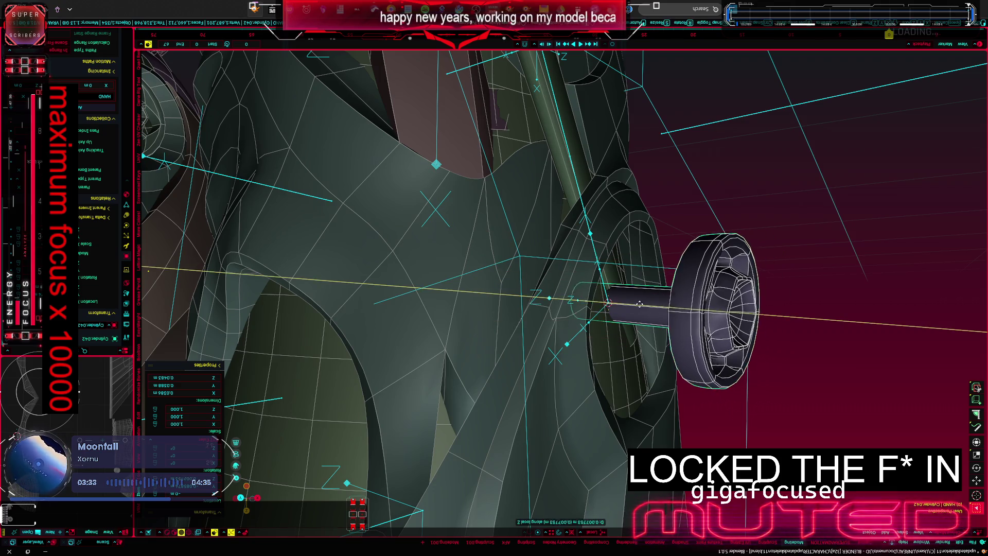
{"action": "key", "text": "Return"}
{"action": "mouse_move", "coordinate": [573, 284]}
{"action": "middle_mouse_down"}
{"action": "mouse_move", "coordinate": [445, 257]}
{"action": "mouse_move", "coordinate": [444, 241]}
{"action": "mouse_move", "coordinate": [345, 269]}
{"action": "middle_mouse_up"}
{"action": "key", "text": "g"}
{"action": "key", "text": "z"}
{"action": "key", "text": "z"}
{"action": "left_click", "coordinate": [445, 241]}
{"action": "scroll", "coordinate": [417, 245], "scroll_direction": "down", "scroll_amount": 5}
{"action": "scroll", "coordinate": [345, 268], "scroll_direction": "up", "scroll_amount": 2}
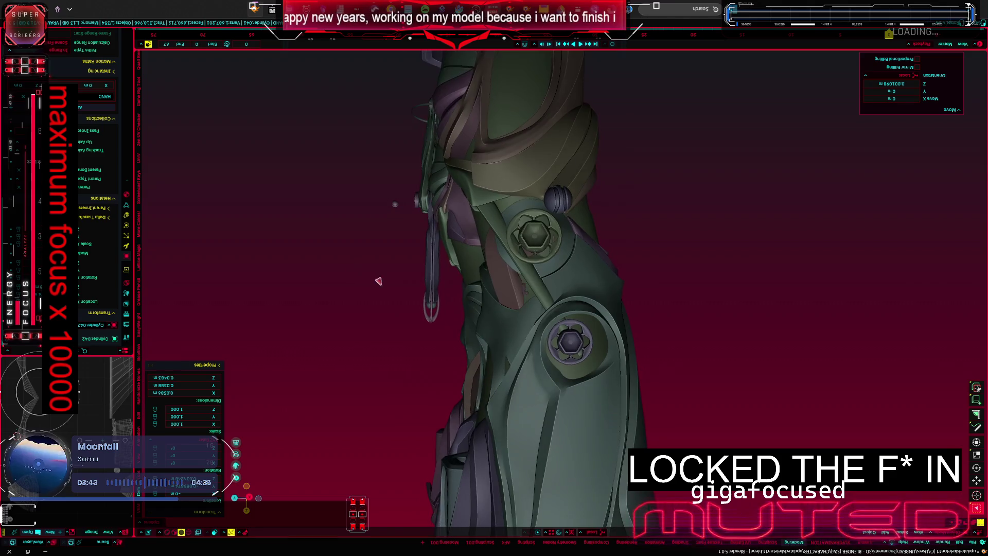
Step: Scale the lower joint bolt up to about 1.247 and reselect the armature
{"action": "key", "text": "s"}
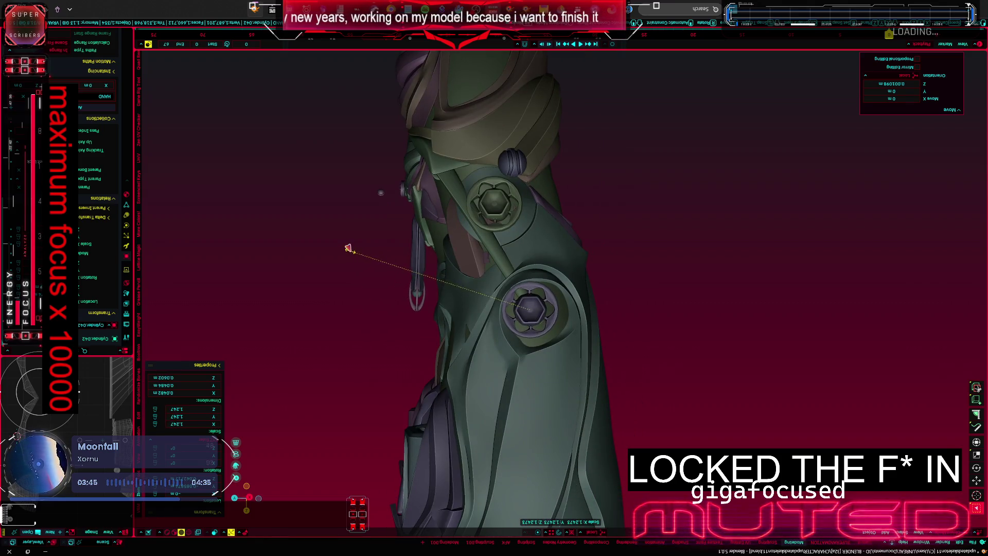
{"action": "left_click", "coordinate": [348, 248]}
{"action": "left_click", "coordinate": [376, 188]}
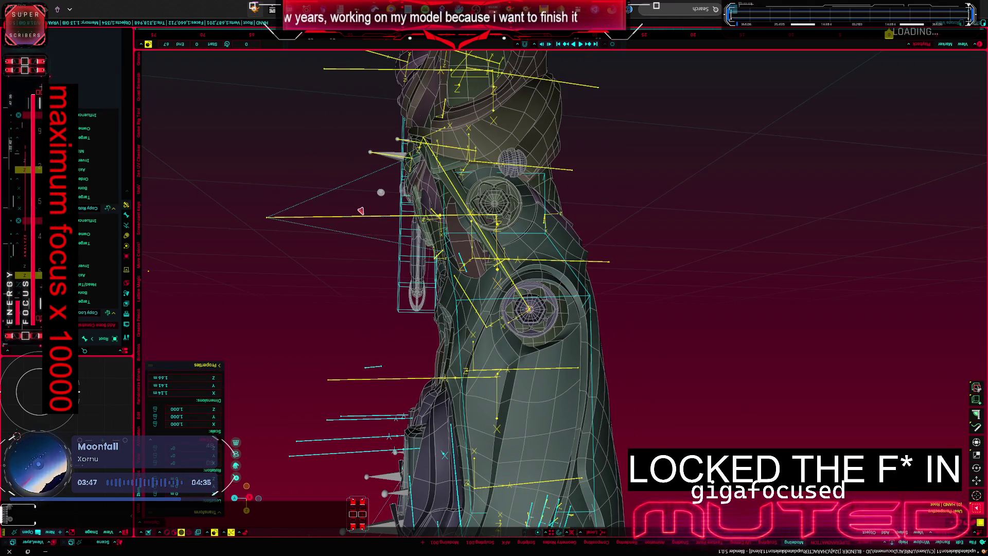
Step: In Pose Mode, rotate the upper limb bone twice to check the bolts follow
{"action": "key", "text": "ctrl+Tab"}
{"action": "key", "text": "r"}
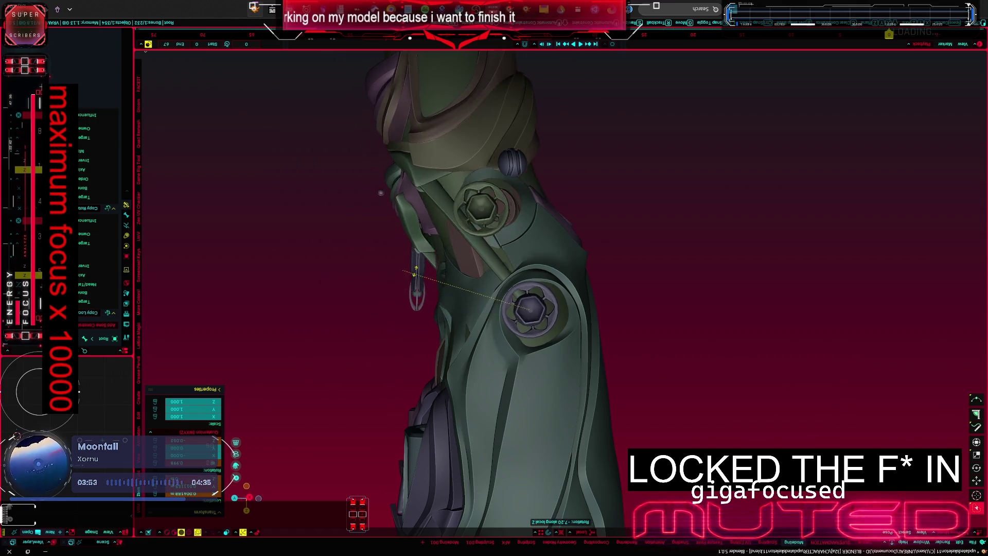
{"action": "left_click", "coordinate": [317, 231]}
{"action": "key", "text": "ctrl+Tab"}
{"action": "middle_click_drag", "start_coordinate": [317, 231], "coordinate": [297, 218]}
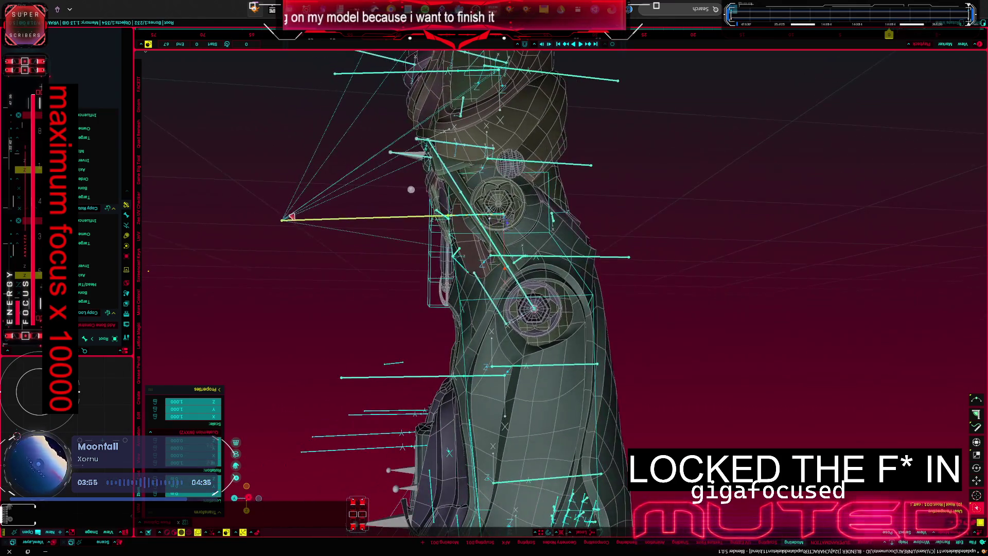
{"action": "key", "text": "r"}
{"action": "left_click", "coordinate": [346, 264]}
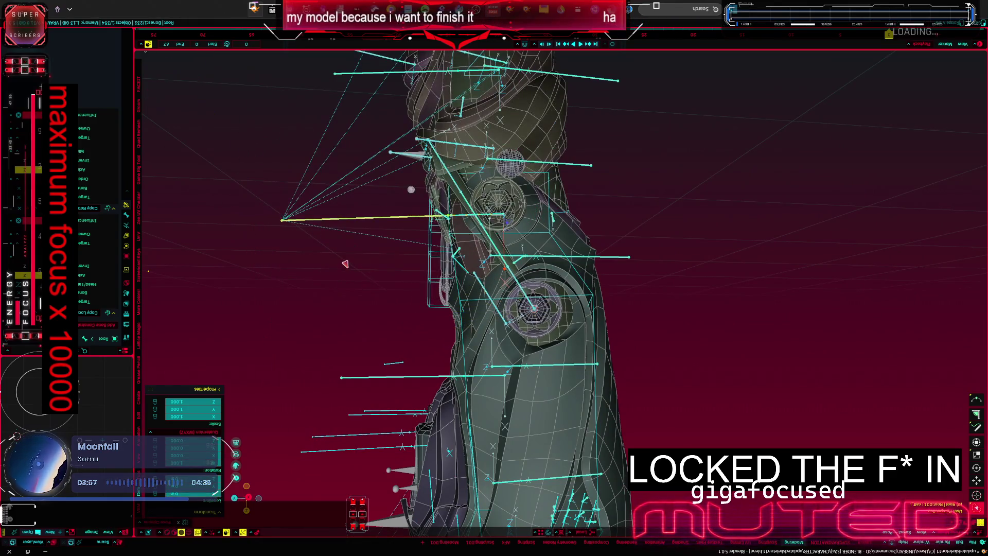
Step: With overlays hidden, rotate the upper limb around its local Z and start another rotation
{"action": "key", "text": "comma"}
{"action": "key", "text": "h"}
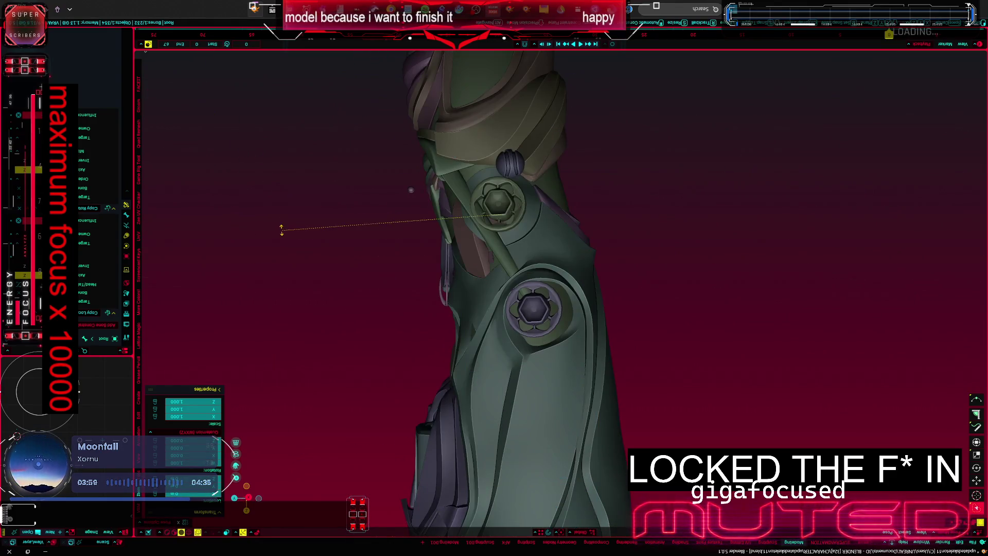
{"action": "key", "text": "z"}
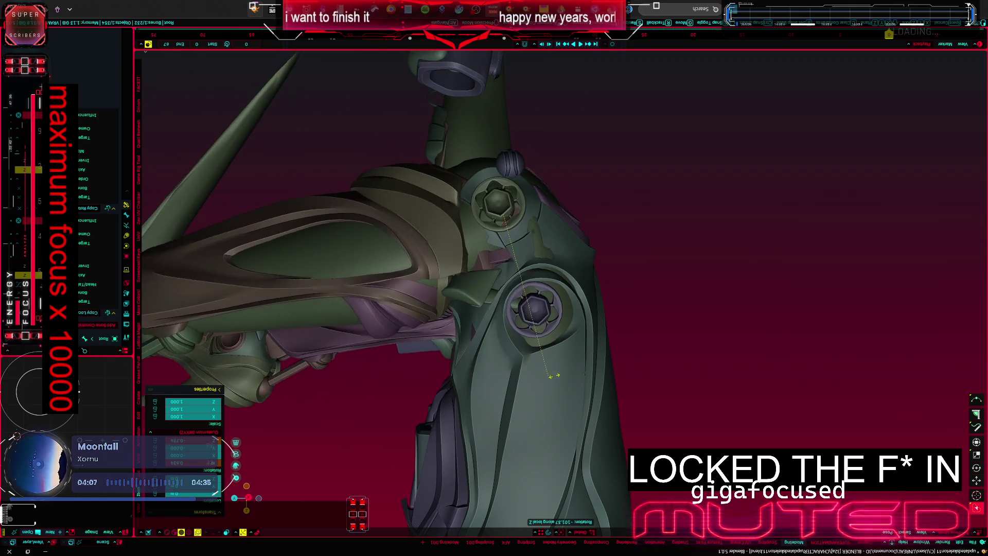
{"action": "left_click", "coordinate": [550, 365]}
{"action": "mouse_move", "coordinate": [549, 365]}
{"action": "middle_mouse_down"}
{"action": "mouse_move", "coordinate": [493, 276]}
{"action": "mouse_move", "coordinate": [436, 280]}
{"action": "middle_mouse_up"}
{"action": "key", "text": "r"}
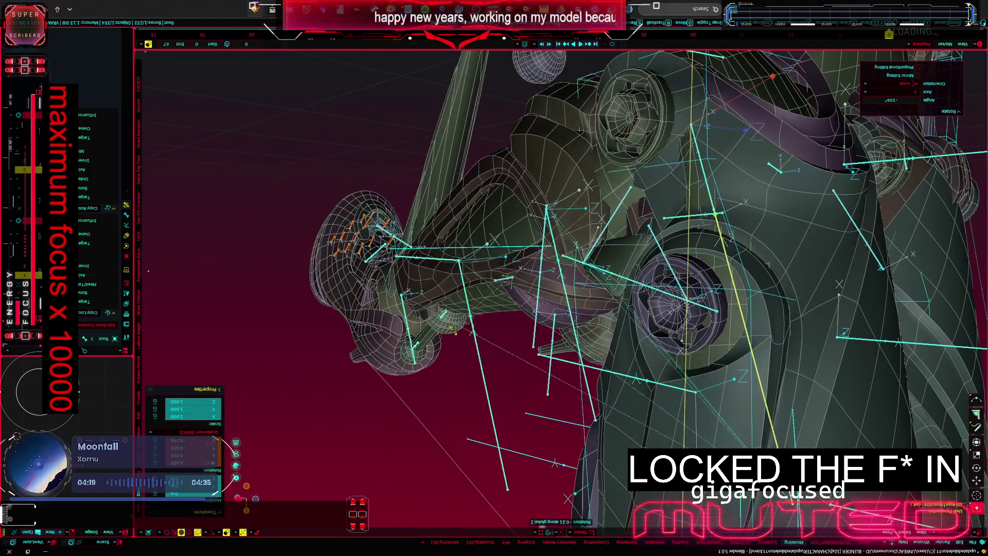
Step: Reset the pose to rest and try a bone rotation, then cancel it
{"action": "right_click", "coordinate": [455, 330]}
{"action": "left_click", "coordinate": [479, 487]}
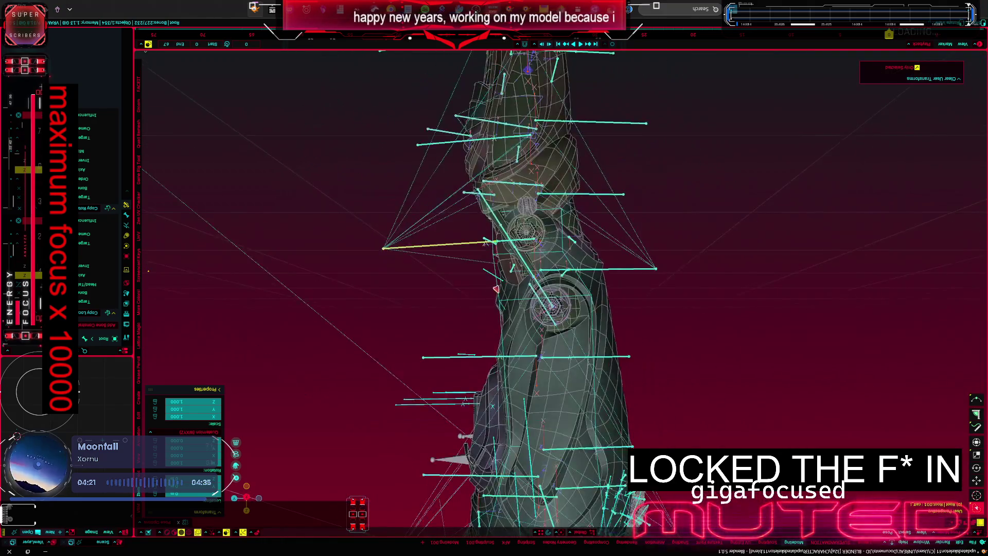
{"action": "key", "text": "r"}
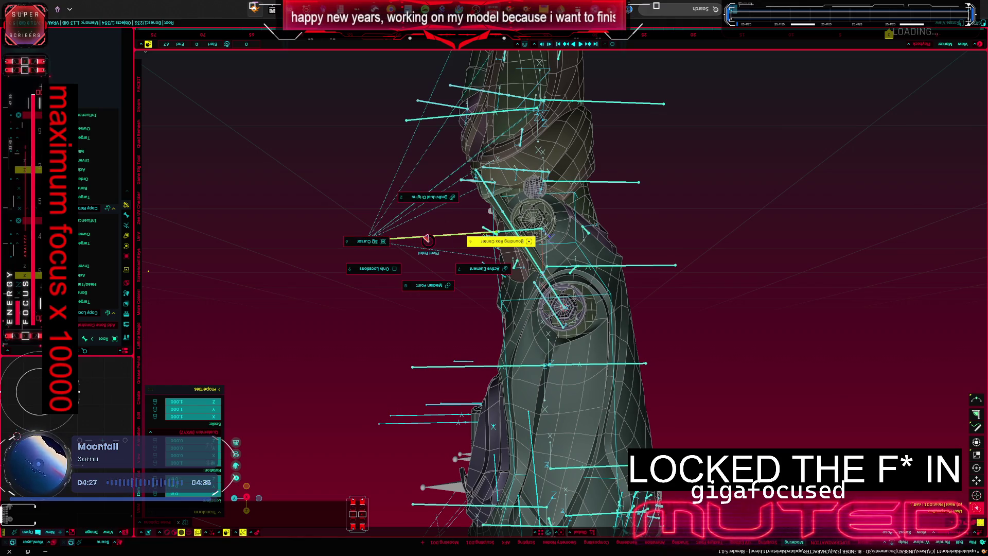
{"action": "right_click", "coordinate": [311, 233]}
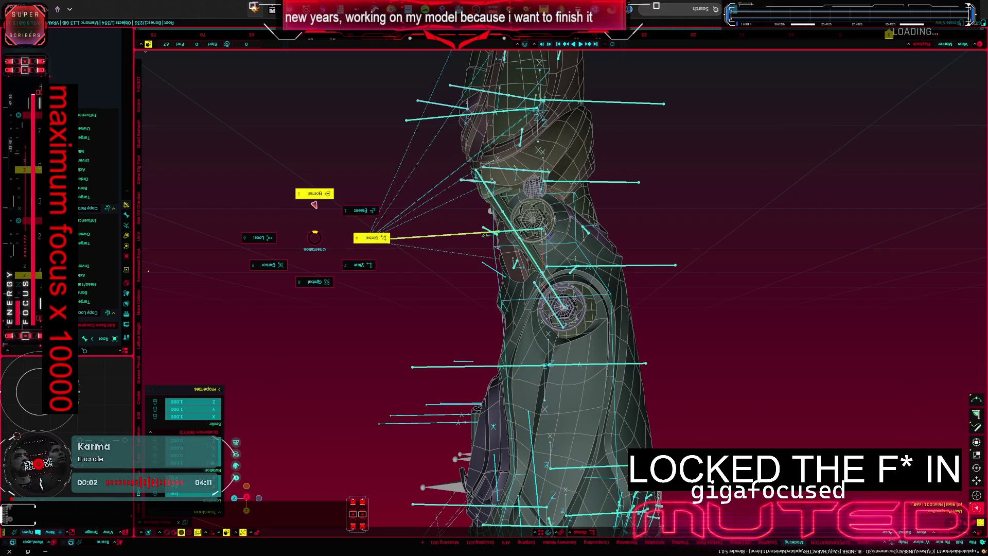
Step: Rotate the upper bones and the upper arm plate around the shoulder bolt, overlays hidden
{"action": "key", "text": "r"}
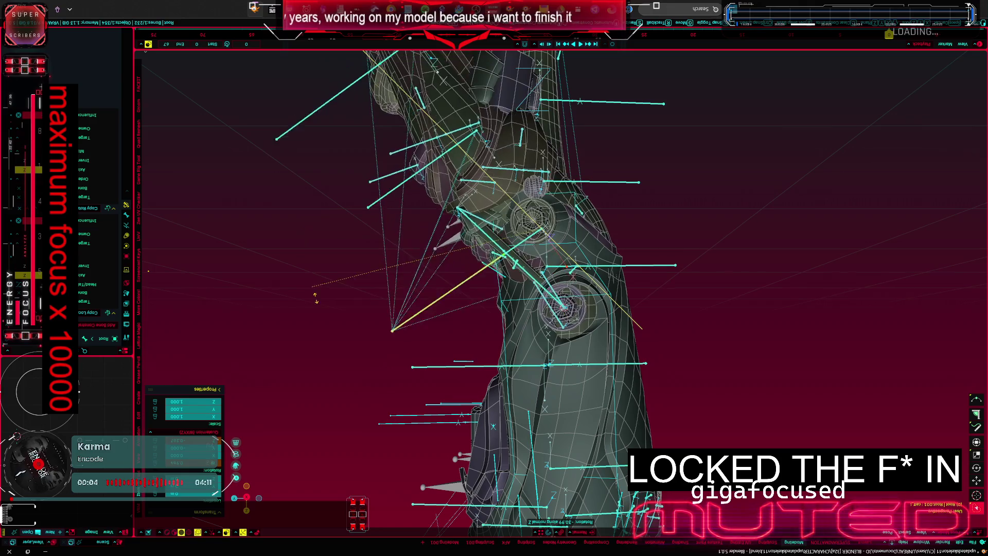
{"action": "left_click", "coordinate": [371, 272]}
{"action": "scroll", "coordinate": [429, 258], "scroll_direction": "up", "scroll_amount": 3}
{"action": "key", "text": "shift+alt+z"}
{"action": "scroll", "coordinate": [381, 223], "scroll_direction": "up", "scroll_amount": 3}
{"action": "scroll", "coordinate": [363, 235], "scroll_direction": "up", "scroll_amount": 3}
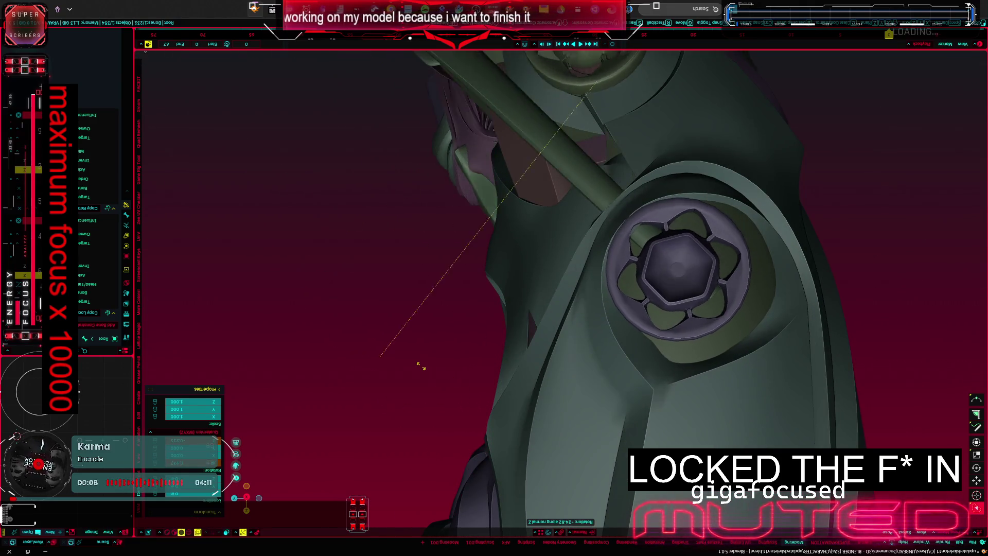
{"action": "left_click", "coordinate": [402, 309]}
{"action": "mouse_move", "coordinate": [401, 309]}
{"action": "middle_mouse_down"}
{"action": "mouse_move", "coordinate": [455, 348]}
{"action": "mouse_move", "coordinate": [397, 348]}
{"action": "middle_mouse_up"}
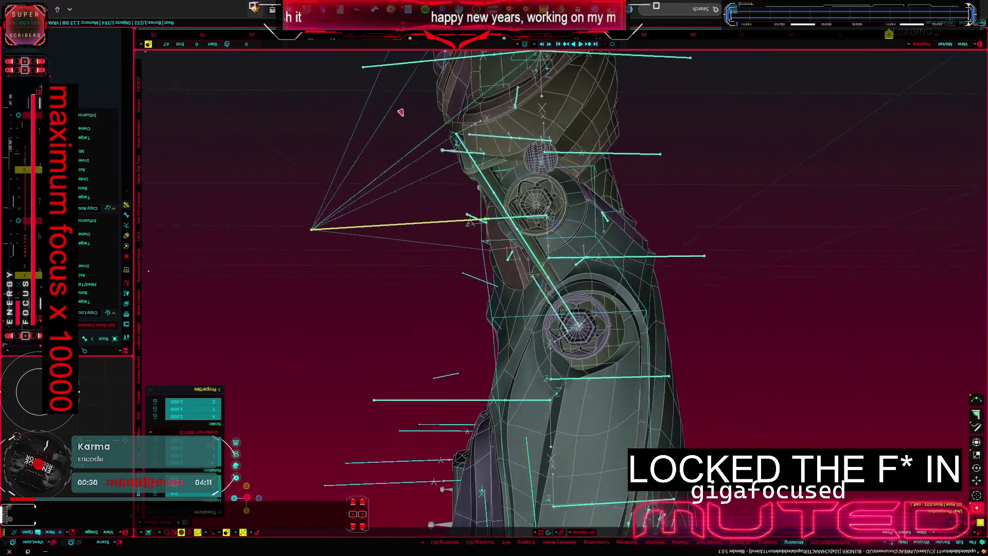
Step: From side ortho view cancel the arm rotation back to upright, then orbit to the legs and shoulder
{"action": "key", "text": "KP_1"}
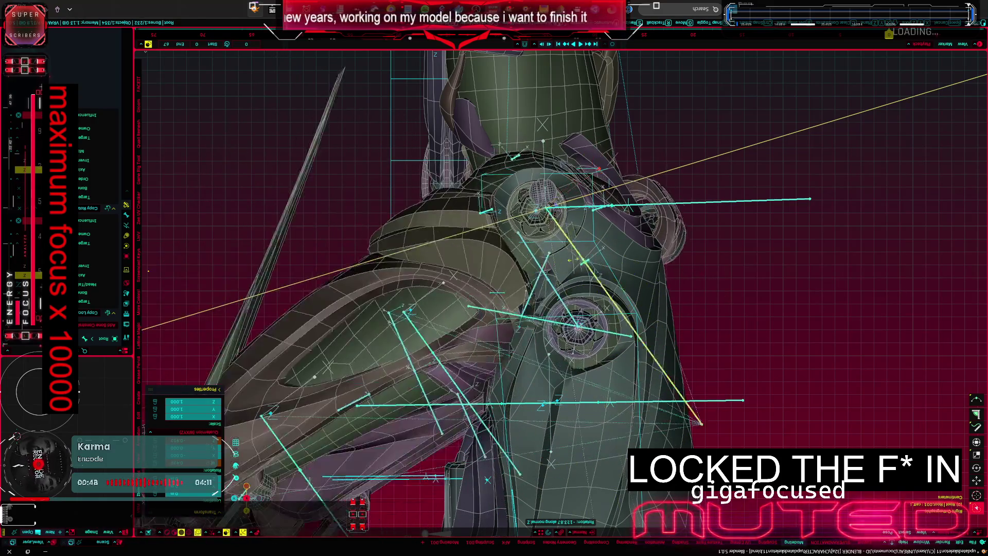
{"action": "key", "text": "Escape"}
{"action": "middle_click_drag", "start_coordinate": [576, 244], "coordinate": [525, 244]}
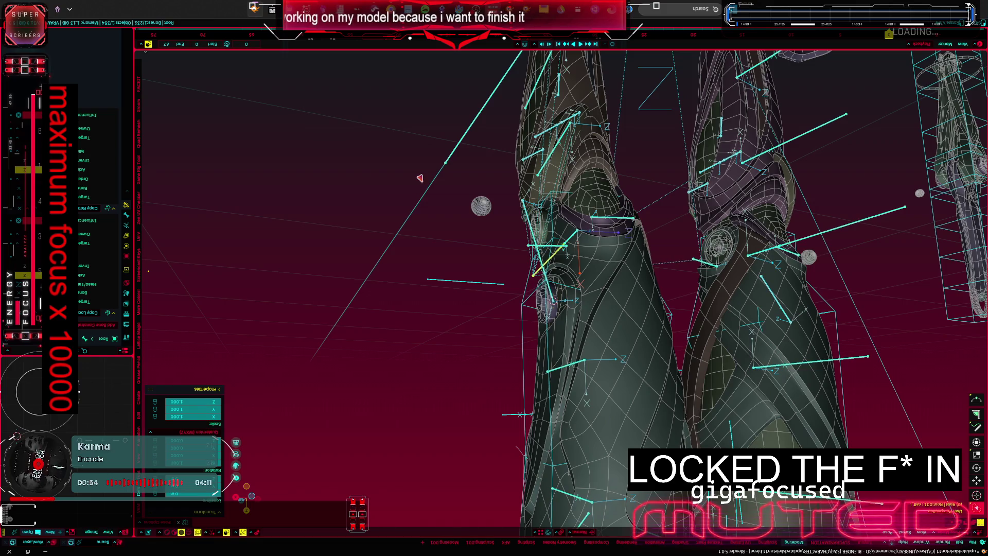
{"action": "mouse_move", "coordinate": [400, 176]}
{"action": "middle_mouse_down"}
{"action": "mouse_move", "coordinate": [543, 182]}
{"action": "mouse_move", "coordinate": [462, 185]}
{"action": "middle_mouse_up"}
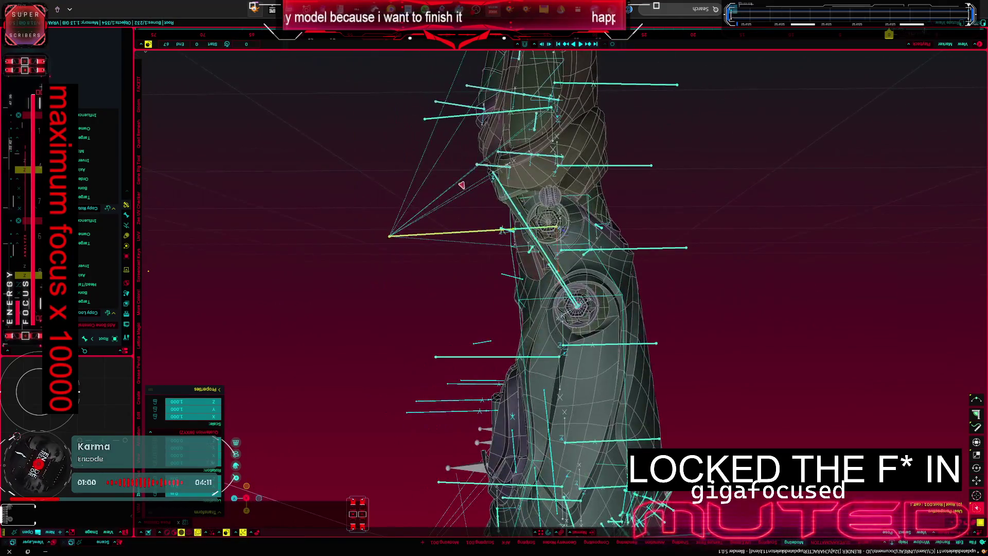
{"action": "scroll", "coordinate": [458, 188], "scroll_direction": "up", "scroll_amount": 2}
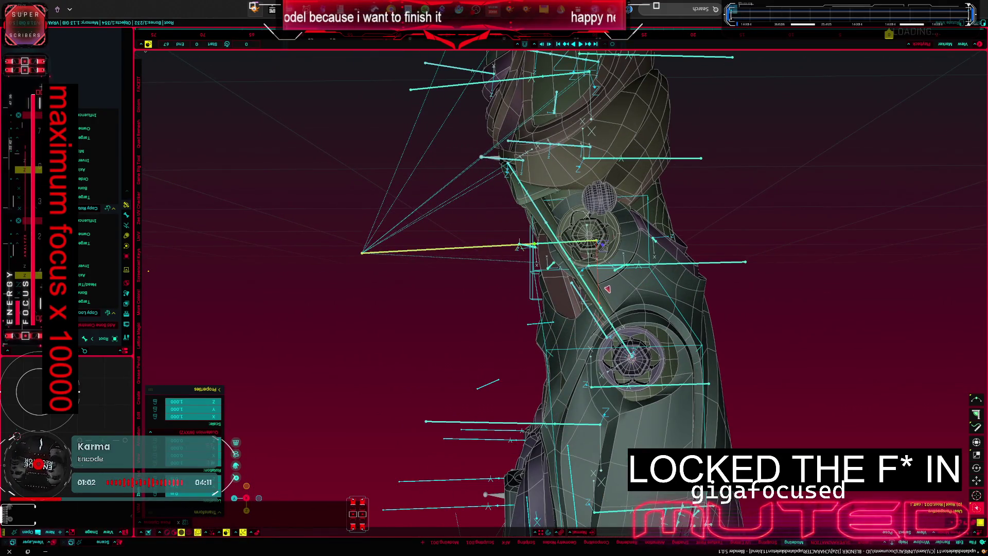
{"action": "middle_click_drag", "start_coordinate": [607, 289], "coordinate": [468, 190]}
{"action": "scroll", "coordinate": [469, 191], "scroll_direction": "up", "scroll_amount": 1}
{"action": "scroll", "coordinate": [468, 191], "scroll_direction": "up", "scroll_amount": 1}
{"action": "scroll", "coordinate": [469, 191], "scroll_direction": "up", "scroll_amount": 1}
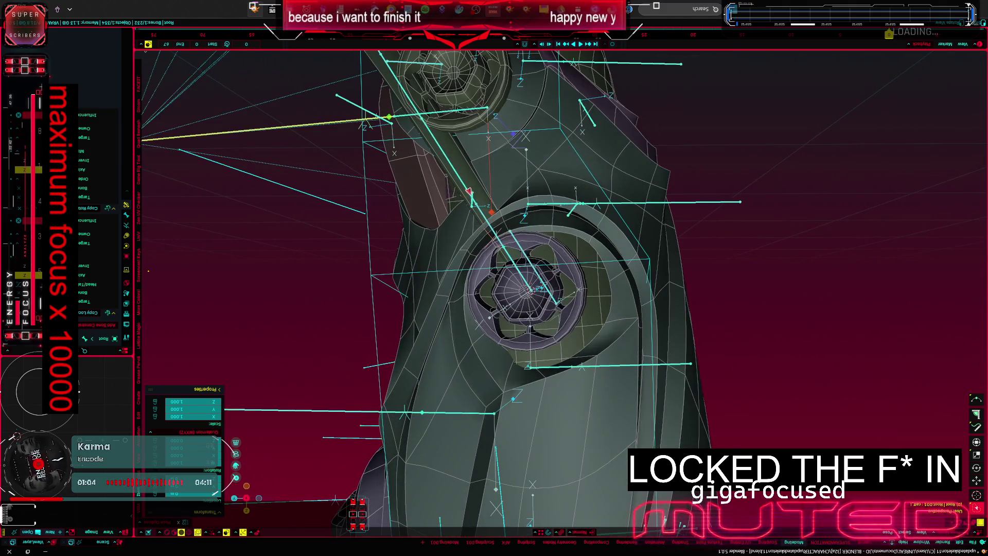
Step: Orbit around the shoulder rig and in toward the torso to inspect it
{"action": "mouse_move", "coordinate": [370, 223]}
{"action": "middle_mouse_down"}
{"action": "mouse_move", "coordinate": [403, 219]}
{"action": "mouse_move", "coordinate": [358, 228]}
{"action": "mouse_move", "coordinate": [363, 209]}
{"action": "mouse_move", "coordinate": [376, 237]}
{"action": "mouse_move", "coordinate": [356, 223]}
{"action": "mouse_move", "coordinate": [373, 207]}
{"action": "mouse_move", "coordinate": [407, 217]}
{"action": "mouse_move", "coordinate": [421, 202]}
{"action": "mouse_move", "coordinate": [386, 220]}
{"action": "mouse_move", "coordinate": [363, 202]}
{"action": "mouse_move", "coordinate": [376, 225]}
{"action": "middle_mouse_up"}
{"action": "mouse_move", "coordinate": [394, 183]}
{"action": "middle_mouse_down"}
{"action": "mouse_move", "coordinate": [386, 232]}
{"action": "mouse_move", "coordinate": [364, 213]}
{"action": "mouse_move", "coordinate": [391, 220]}
{"action": "mouse_move", "coordinate": [370, 226]}
{"action": "middle_mouse_up"}
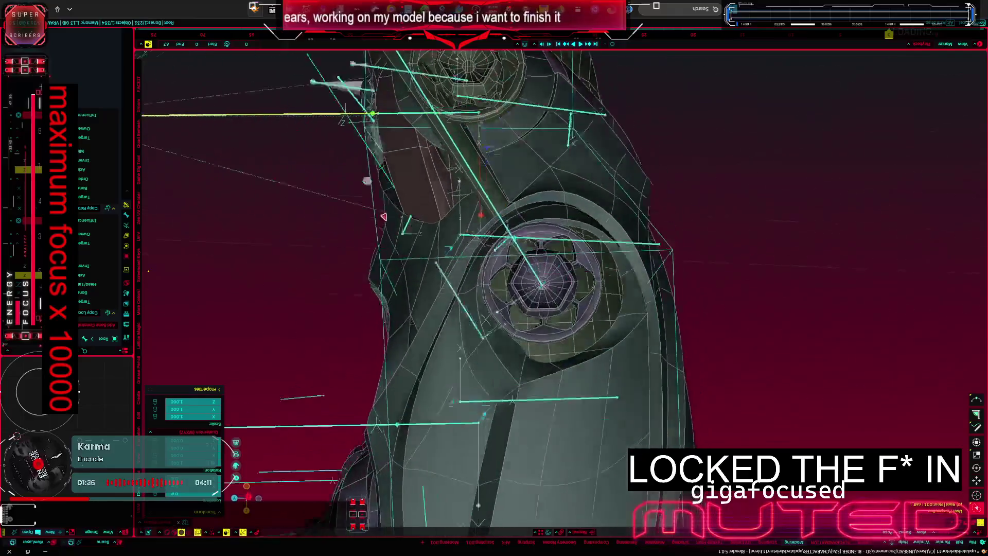
{"action": "mouse_move", "coordinate": [356, 208]}
{"action": "middle_mouse_down"}
{"action": "mouse_move", "coordinate": [427, 317]}
{"action": "mouse_move", "coordinate": [535, 332]}
{"action": "mouse_move", "coordinate": [548, 346]}
{"action": "middle_mouse_up"}
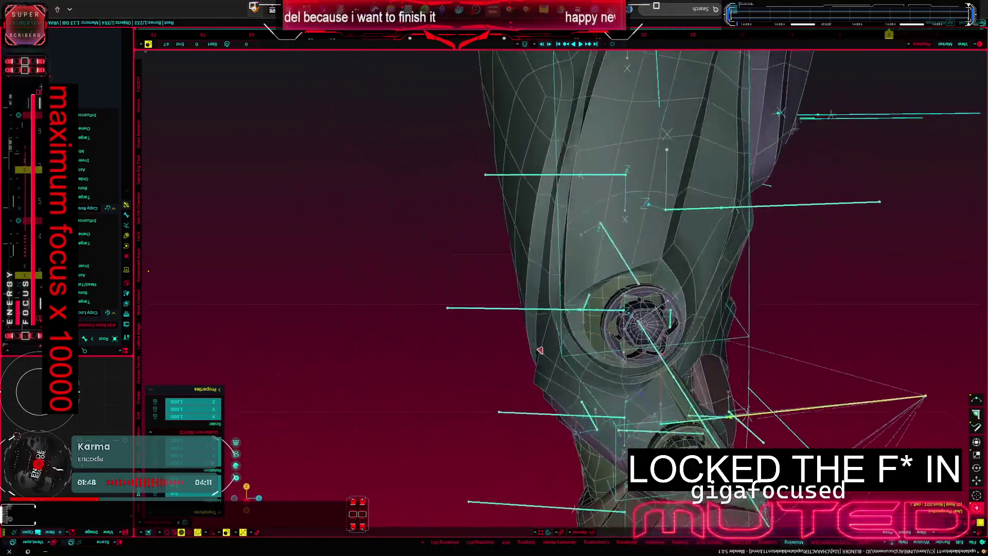
Step: Inspect the knee joint from the side and below, then swing the leg piece around it
{"action": "mouse_move", "coordinate": [570, 361]}
{"action": "middle_mouse_down"}
{"action": "mouse_move", "coordinate": [538, 337]}
{"action": "mouse_move", "coordinate": [553, 345]}
{"action": "mouse_move", "coordinate": [534, 344]}
{"action": "mouse_move", "coordinate": [529, 323]}
{"action": "mouse_move", "coordinate": [524, 341]}
{"action": "middle_mouse_up"}
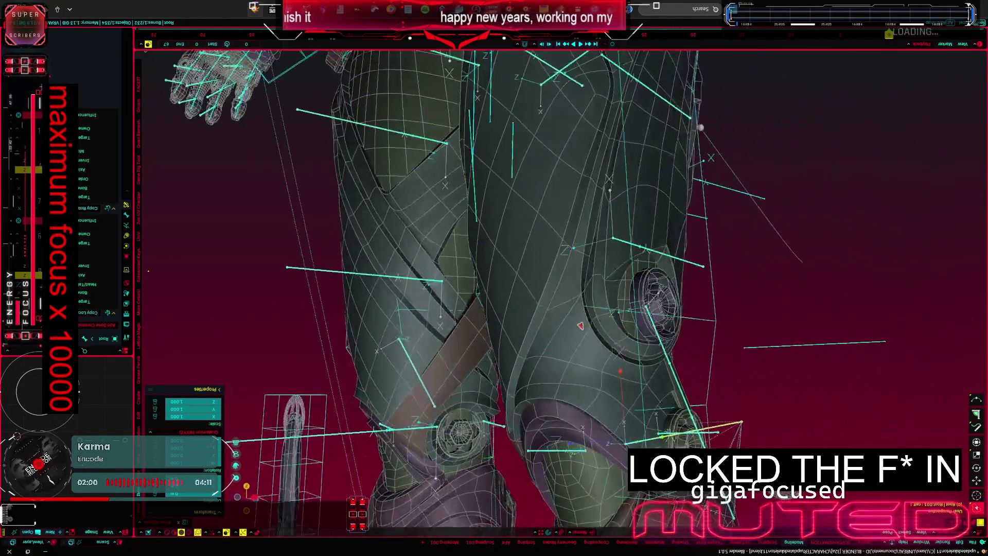
{"action": "middle_click_drag", "start_coordinate": [581, 325], "coordinate": [537, 341]}
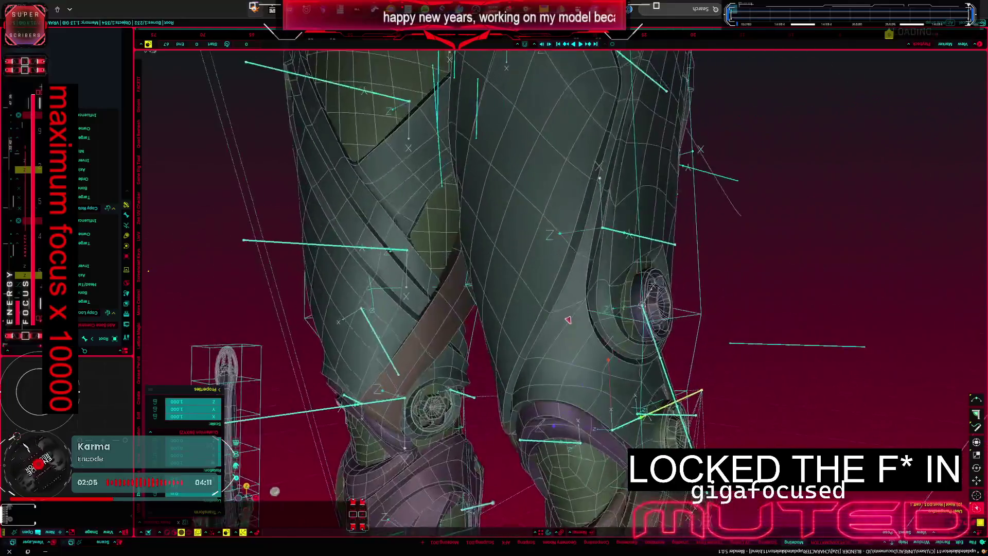
{"action": "middle_click_drag", "start_coordinate": [567, 319], "coordinate": [531, 334]}
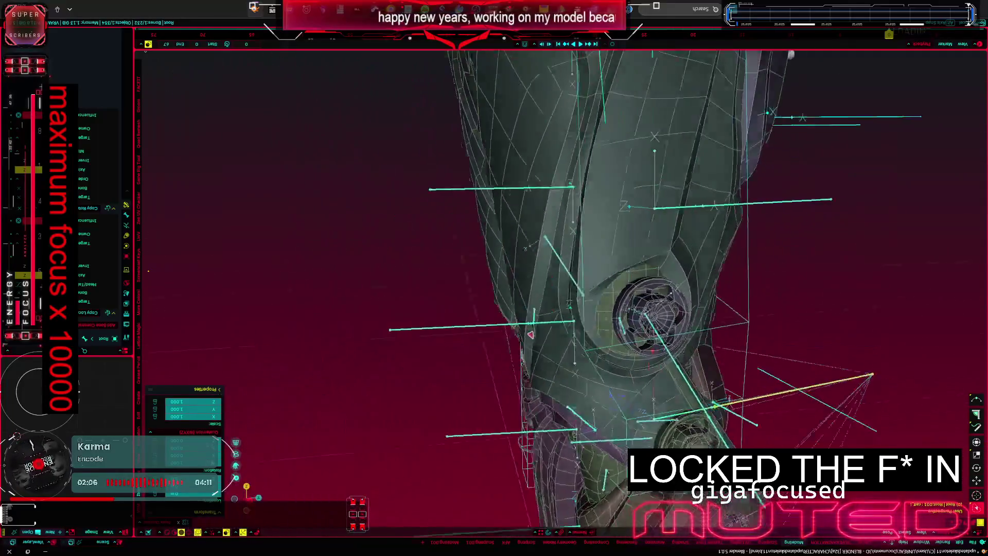
{"action": "scroll", "coordinate": [555, 337], "scroll_direction": "down", "scroll_amount": 3}
{"action": "scroll", "coordinate": [557, 333], "scroll_direction": "up", "scroll_amount": 3}
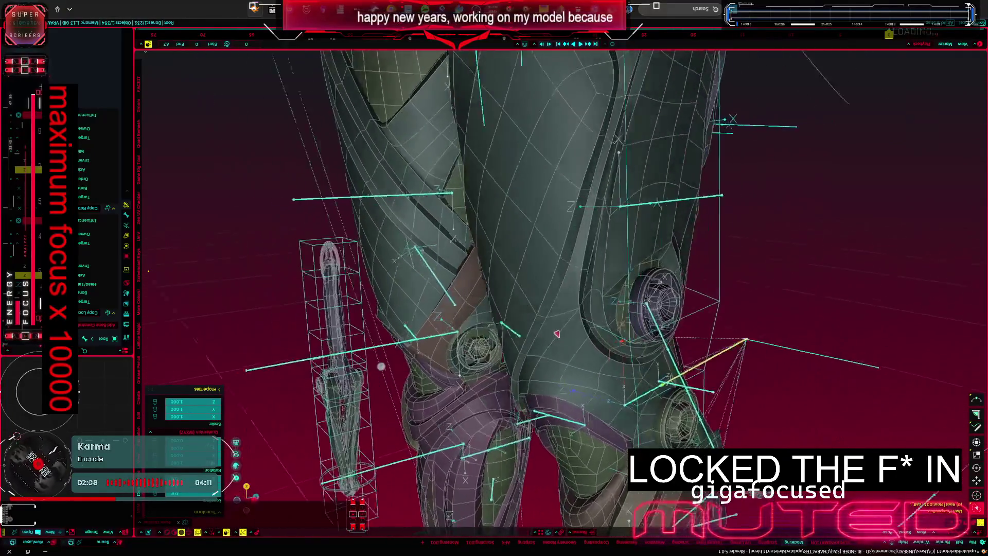
{"action": "scroll", "coordinate": [515, 322], "scroll_direction": "down", "scroll_amount": 3}
{"action": "scroll", "coordinate": [532, 346], "scroll_direction": "up", "scroll_amount": 3}
{"action": "scroll", "coordinate": [518, 318], "scroll_direction": "down", "scroll_amount": 3}
{"action": "scroll", "coordinate": [522, 323], "scroll_direction": "up", "scroll_amount": 3}
{"action": "scroll", "coordinate": [535, 337], "scroll_direction": "down", "scroll_amount": 3}
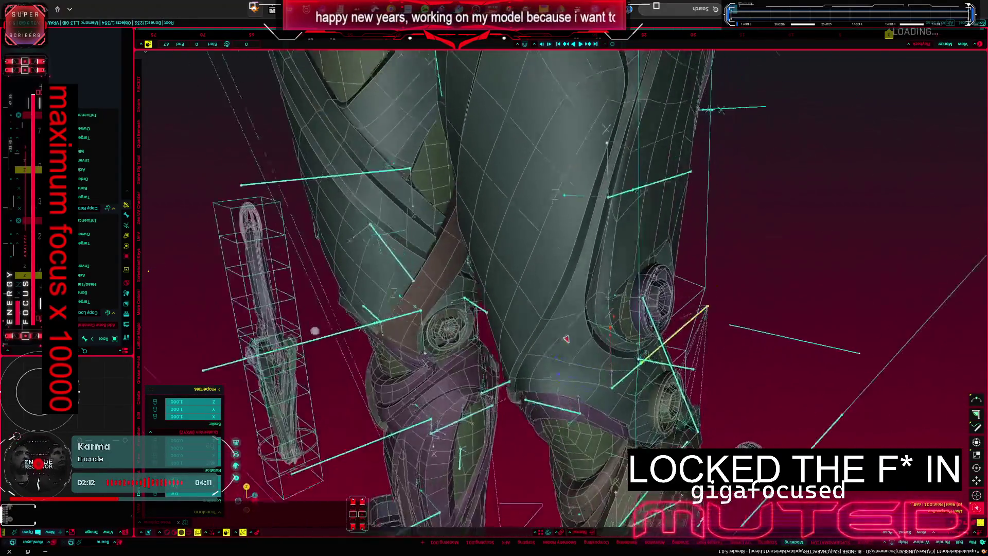
{"action": "scroll", "coordinate": [539, 333], "scroll_direction": "up", "scroll_amount": 3}
{"action": "scroll", "coordinate": [549, 314], "scroll_direction": "down", "scroll_amount": 3}
{"action": "scroll", "coordinate": [543, 339], "scroll_direction": "up", "scroll_amount": 3}
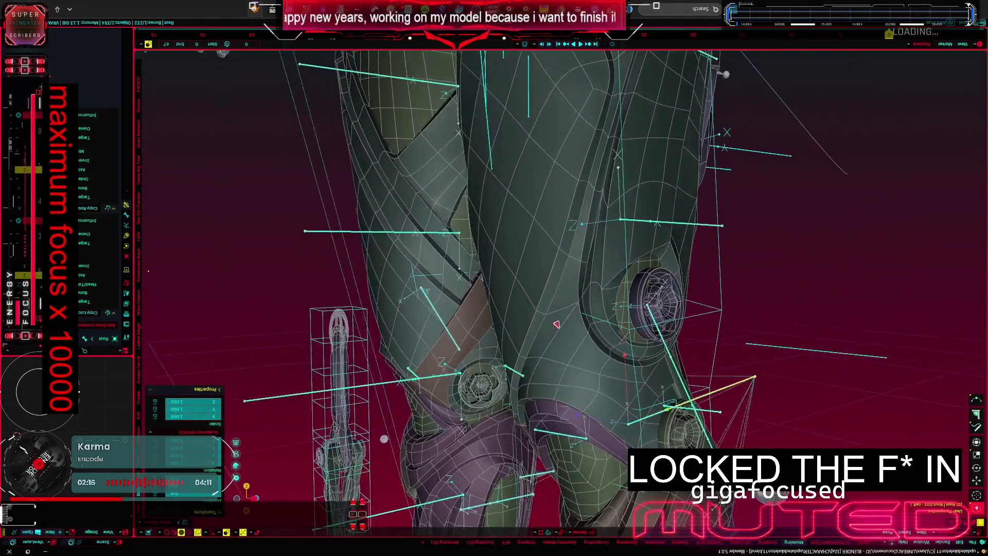
{"action": "scroll", "coordinate": [547, 334], "scroll_direction": "down", "scroll_amount": 3}
{"action": "mouse_move", "coordinate": [547, 334]}
{"action": "middle_mouse_down"}
{"action": "mouse_move", "coordinate": [494, 232]}
{"action": "mouse_move", "coordinate": [494, 309]}
{"action": "mouse_move", "coordinate": [494, 255]}
{"action": "mouse_move", "coordinate": [410, 385]}
{"action": "middle_mouse_up"}
{"action": "scroll", "coordinate": [494, 308], "scroll_direction": "up", "scroll_amount": 3}
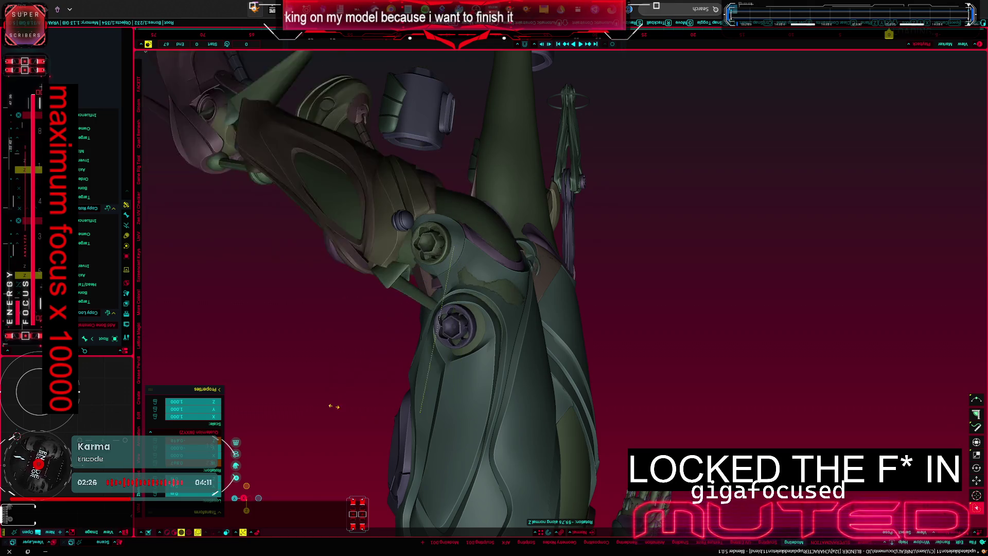
{"action": "left_click", "coordinate": [459, 453]}
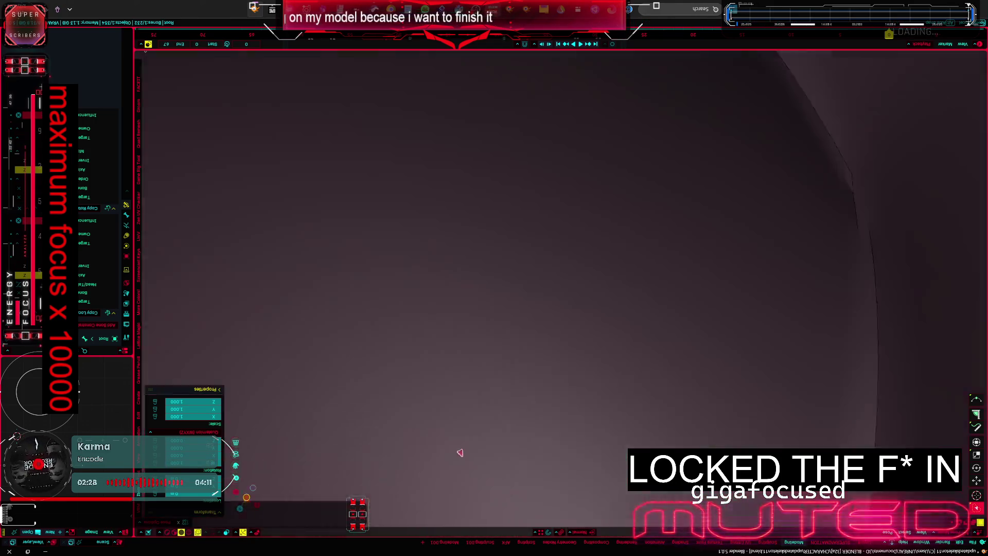
Step: Undo the swing, then test-rotate the knee piece and the thigh piece on the shaded model
{"action": "key", "text": "ctrl+z"}
{"action": "scroll", "coordinate": [448, 417], "scroll_direction": "up", "scroll_amount": 2}
{"action": "scroll", "coordinate": [440, 371], "scroll_direction": "up", "scroll_amount": 2}
{"action": "scroll", "coordinate": [435, 392], "scroll_direction": "up", "scroll_amount": 2}
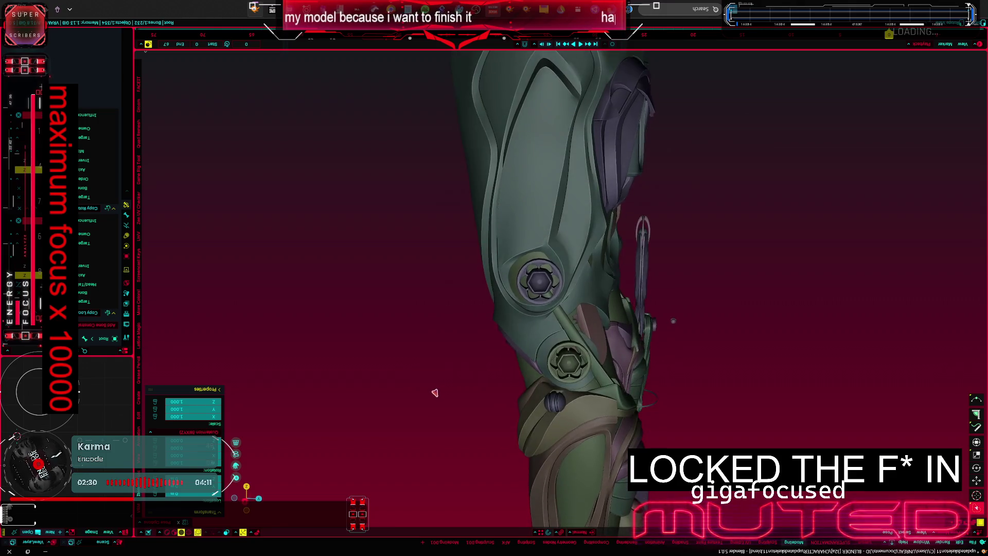
{"action": "scroll", "coordinate": [434, 392], "scroll_direction": "down", "scroll_amount": 3}
{"action": "middle_click_drag", "start_coordinate": [432, 390], "coordinate": [402, 380]}
{"action": "scroll", "coordinate": [434, 385], "scroll_direction": "up", "scroll_amount": 3}
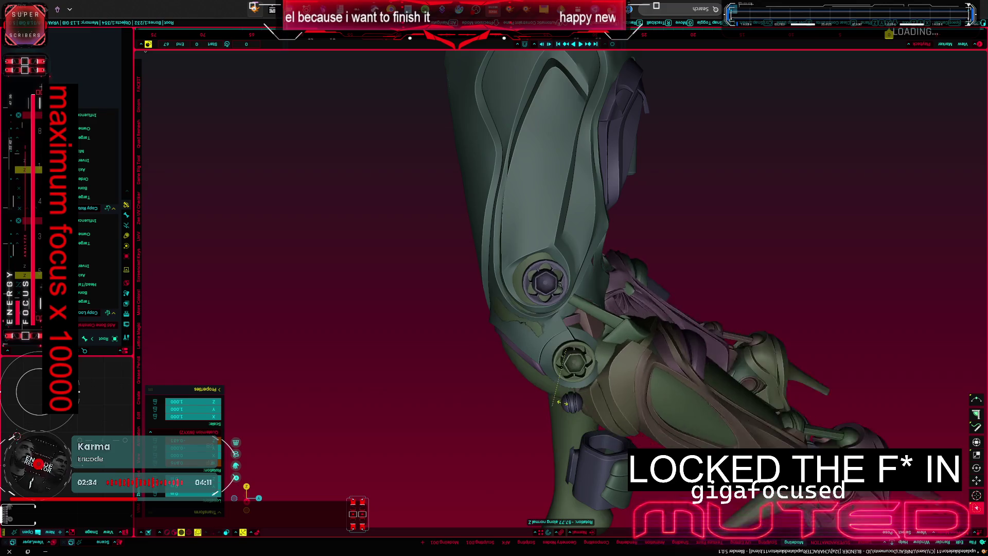
{"action": "left_click", "coordinate": [499, 394]}
{"action": "middle_click_drag", "start_coordinate": [496, 375], "coordinate": [399, 283]}
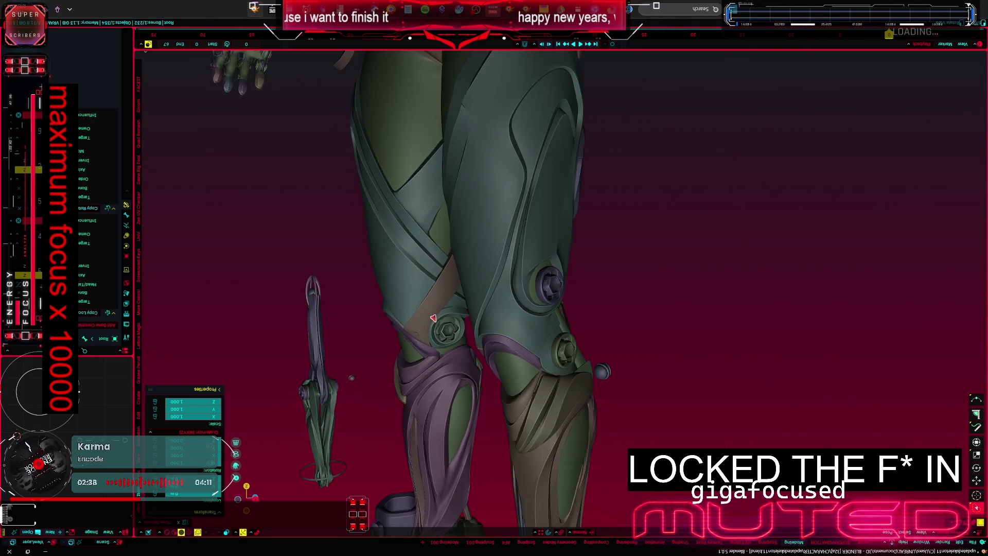
{"action": "key", "text": "r"}
{"action": "left_click", "coordinate": [450, 348]}
Step: Test more leg piece rotations from behind, then return to the side ortho view of the knee
{"action": "middle_click_drag", "start_coordinate": [451, 348], "coordinate": [343, 334]}
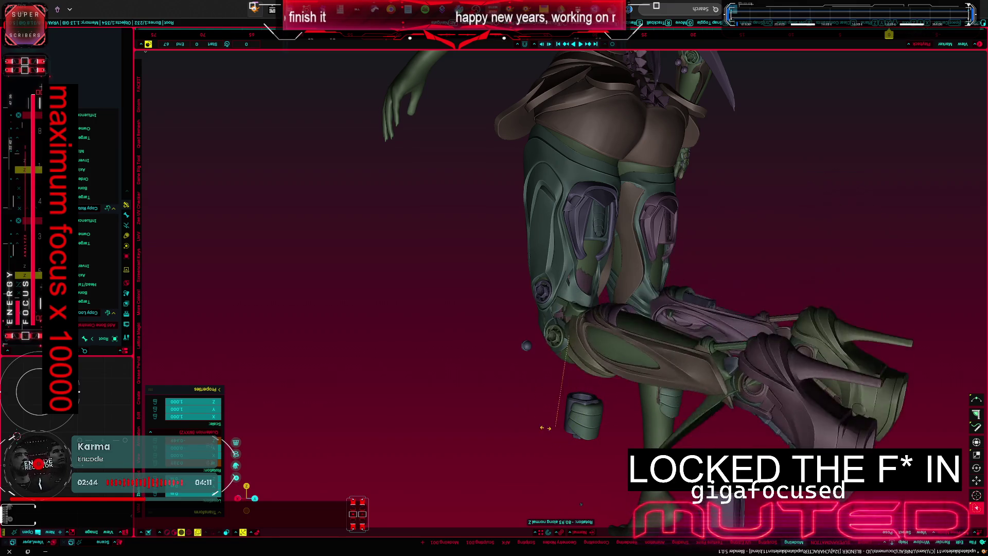
{"action": "left_click", "coordinate": [475, 373]}
{"action": "scroll", "coordinate": [474, 347], "scroll_direction": "up", "scroll_amount": 2}
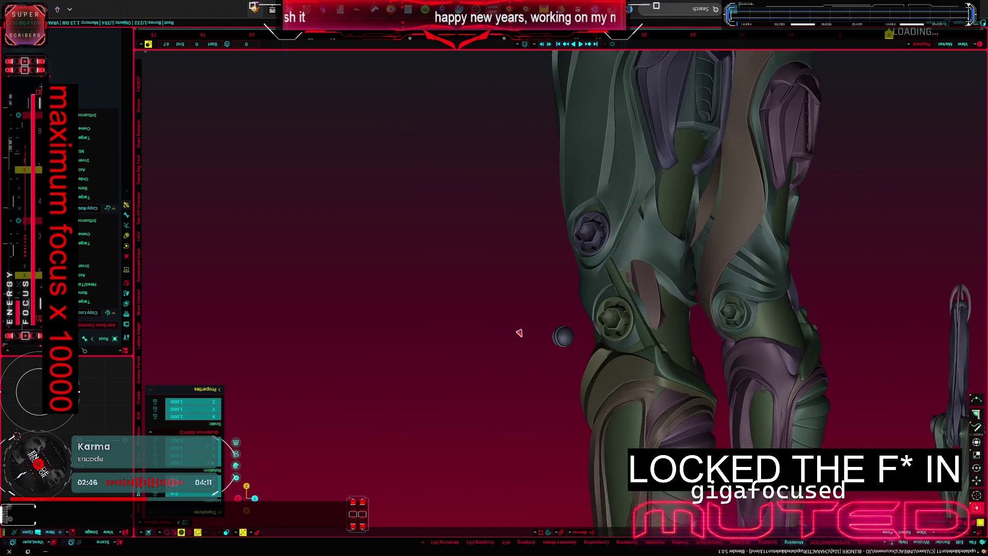
{"action": "scroll", "coordinate": [382, 327], "scroll_direction": "up", "scroll_amount": 3}
{"action": "scroll", "coordinate": [340, 323], "scroll_direction": "up", "scroll_amount": 2}
{"action": "scroll", "coordinate": [309, 310], "scroll_direction": "up", "scroll_amount": 2}
{"action": "key", "text": "r"}
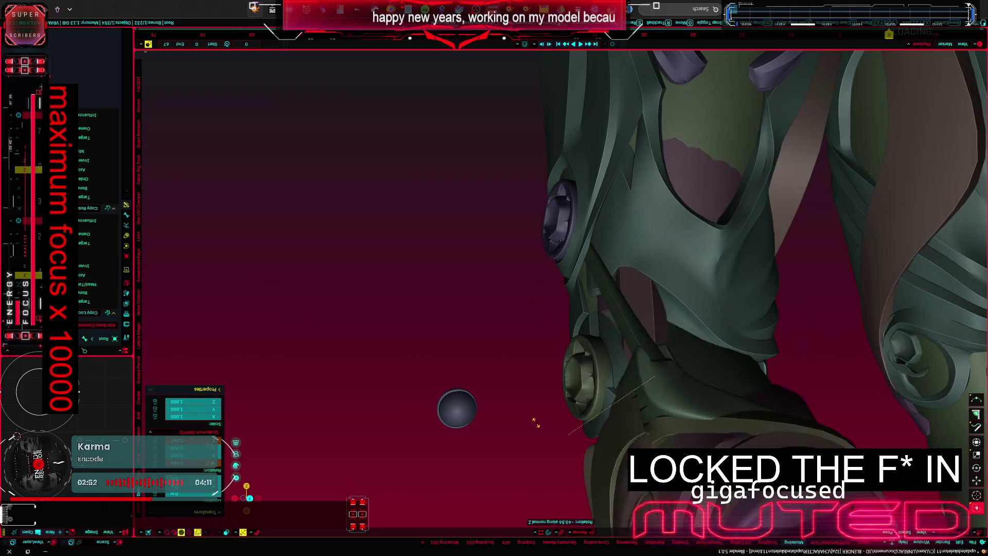
{"action": "left_click", "coordinate": [415, 383]}
{"action": "key", "text": "KP_3"}
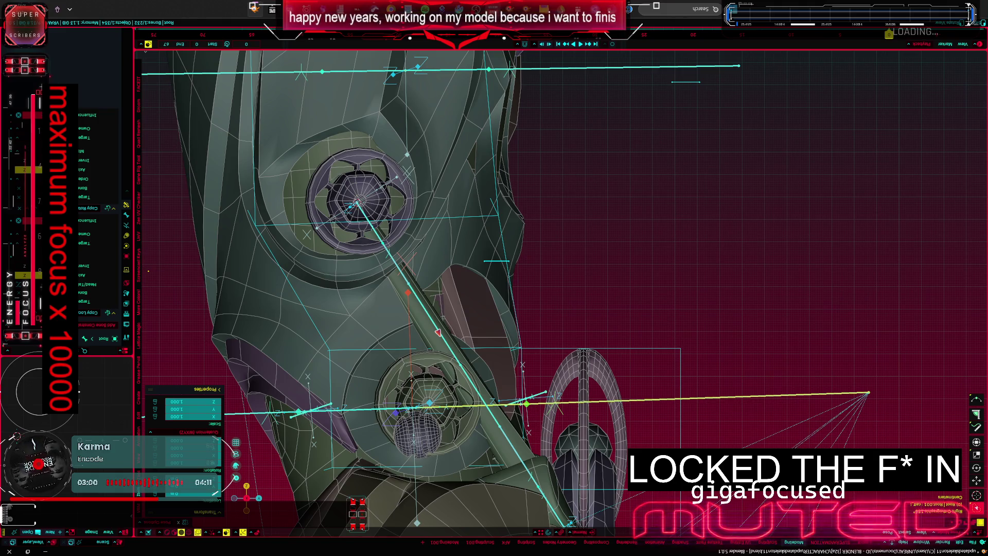
{"action": "mouse_move", "coordinate": [494, 294]}
{"action": "middle_mouse_down"}
{"action": "mouse_move", "coordinate": [540, 294]}
{"action": "mouse_move", "coordinate": [494, 193]}
{"action": "middle_mouse_up"}
{"action": "scroll", "coordinate": [493, 294], "scroll_direction": "down", "scroll_amount": 4}
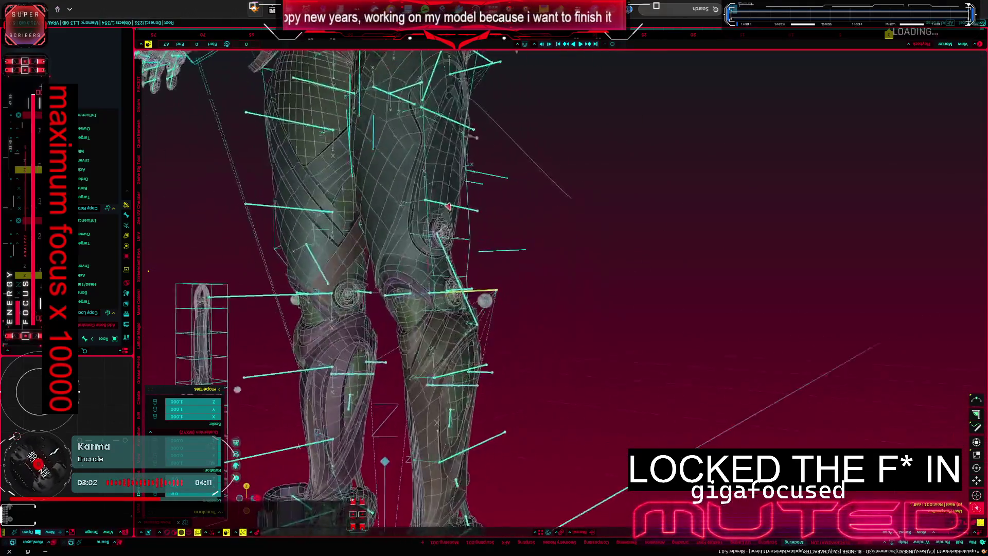
{"action": "scroll", "coordinate": [494, 294], "scroll_direction": "up", "scroll_amount": 3}
{"action": "middle_click_drag", "start_coordinate": [494, 294], "coordinate": [472, 294]}
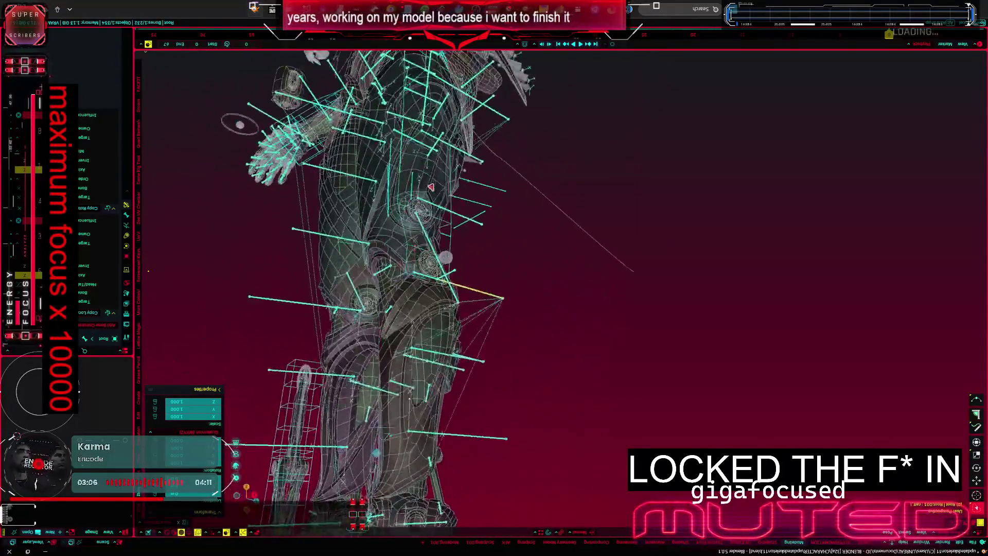
{"action": "middle_click_drag", "start_coordinate": [463, 188], "coordinate": [444, 187]}
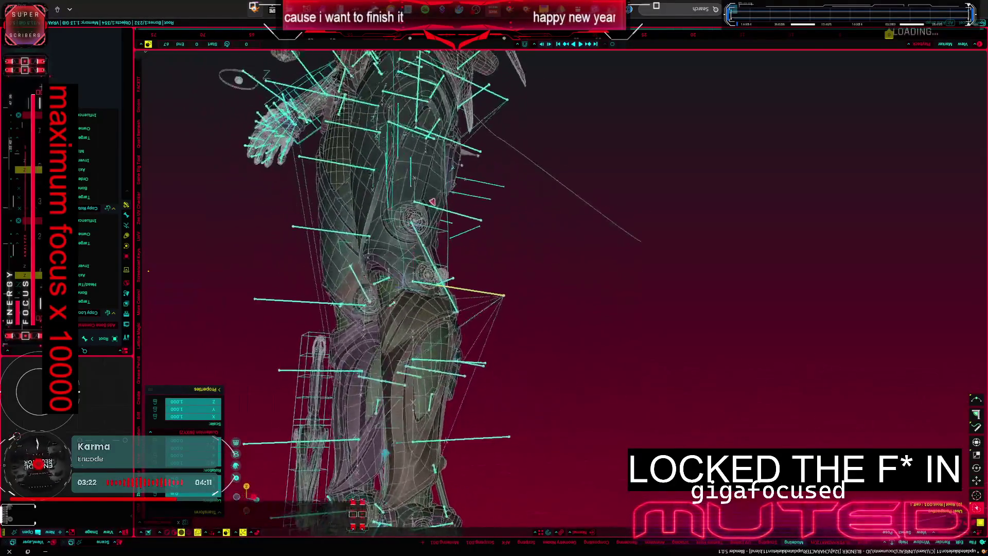
{"action": "middle_click_drag", "start_coordinate": [451, 228], "coordinate": [437, 207]}
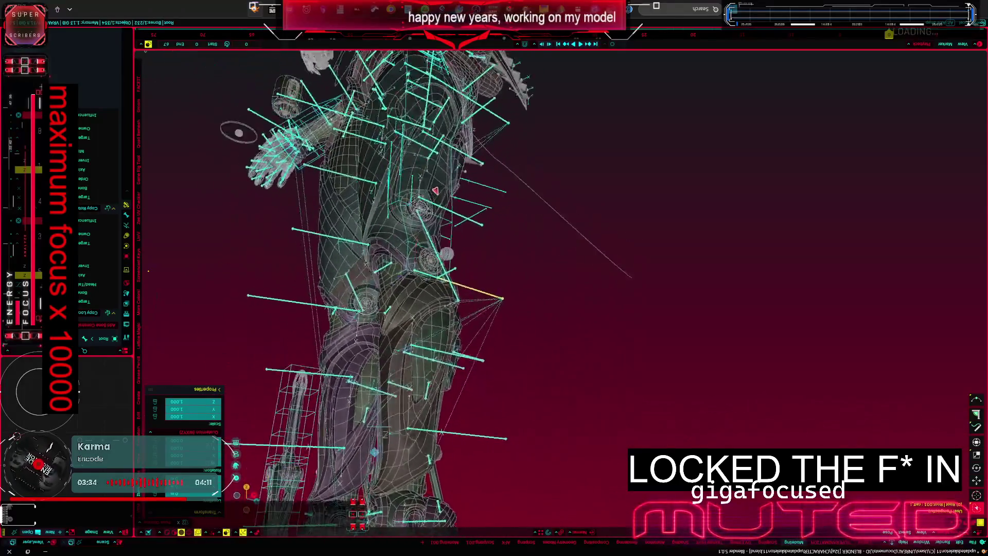
{"action": "middle_click_drag", "start_coordinate": [495, 310], "coordinate": [568, 494]}
{"action": "middle_click_drag", "start_coordinate": [494, 308], "coordinate": [463, 309]}
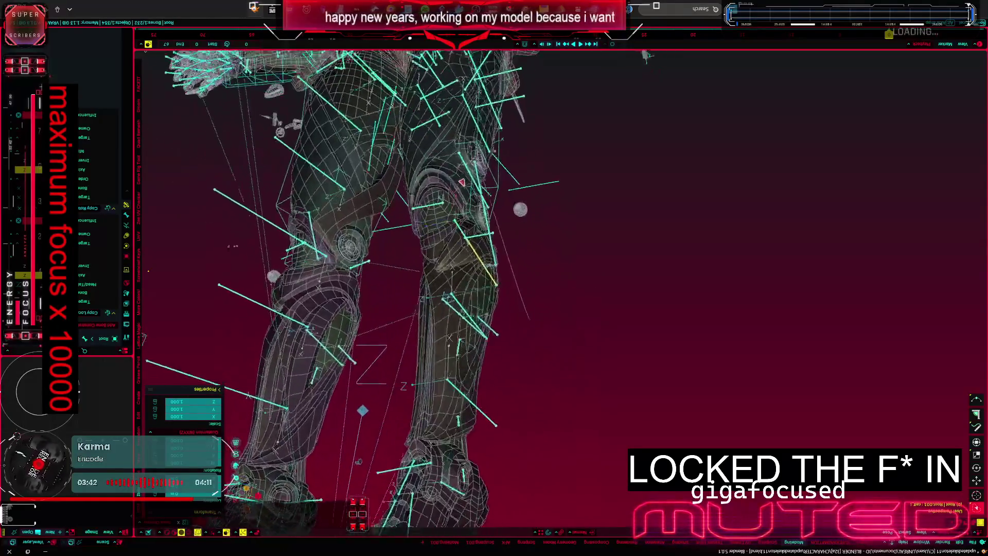
{"action": "middle_click_drag", "start_coordinate": [495, 309], "coordinate": [587, 308]}
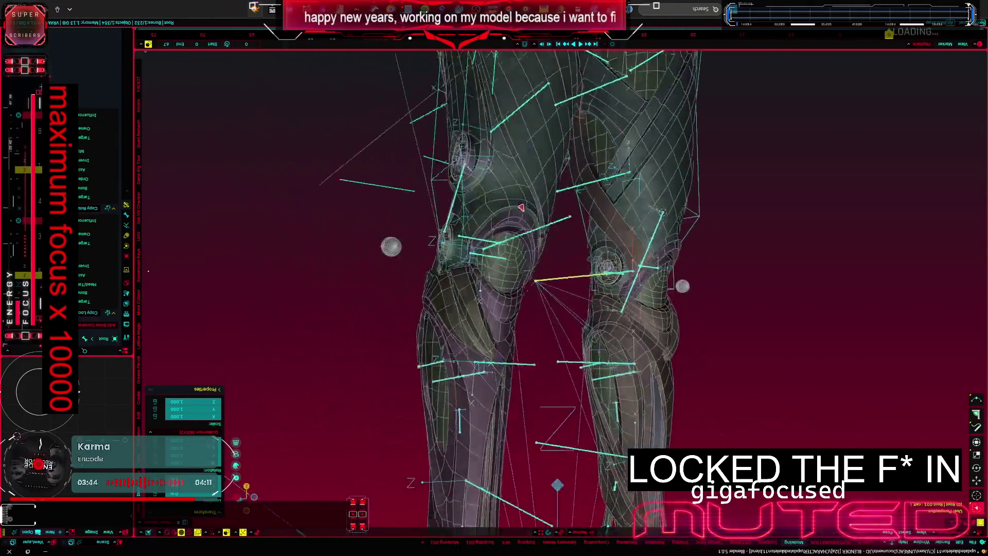
{"action": "middle_click_drag", "start_coordinate": [637, 201], "coordinate": [743, 217]}
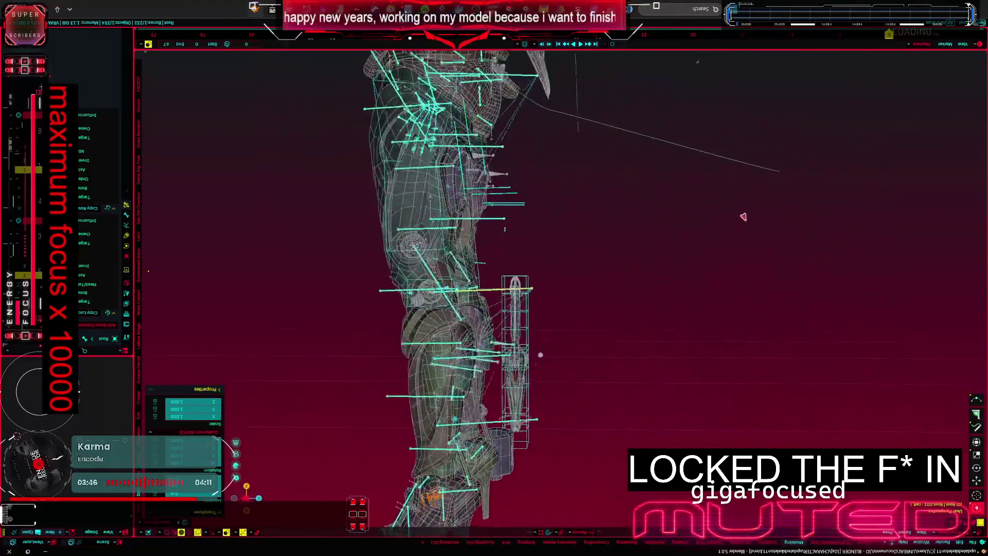
{"action": "mouse_move", "coordinate": [787, 246]}
{"action": "middle_mouse_down"}
{"action": "mouse_move", "coordinate": [195, 298]}
{"action": "mouse_move", "coordinate": [497, 387]}
{"action": "mouse_move", "coordinate": [467, 380]}
{"action": "middle_mouse_up"}
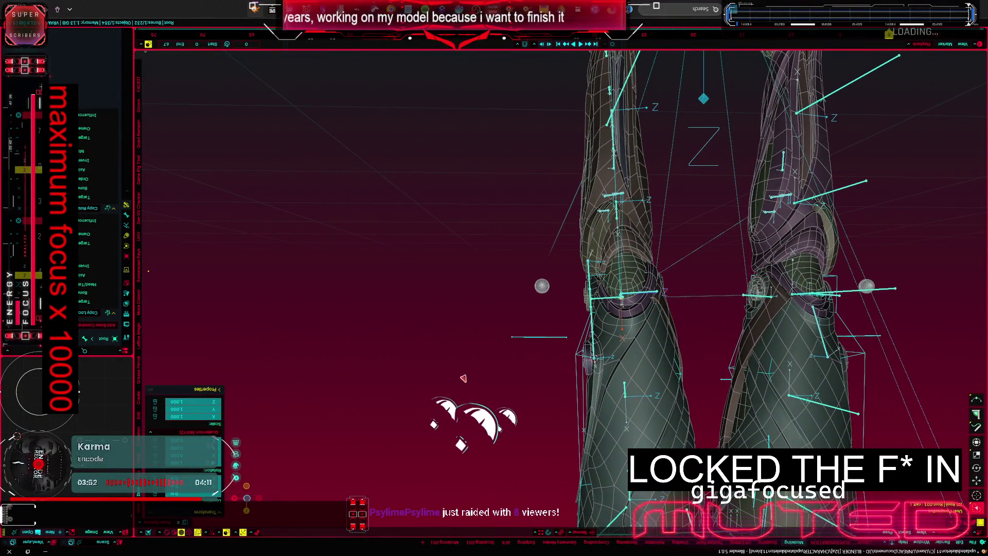
{"action": "scroll", "coordinate": [464, 379], "scroll_direction": "down", "scroll_amount": 6}
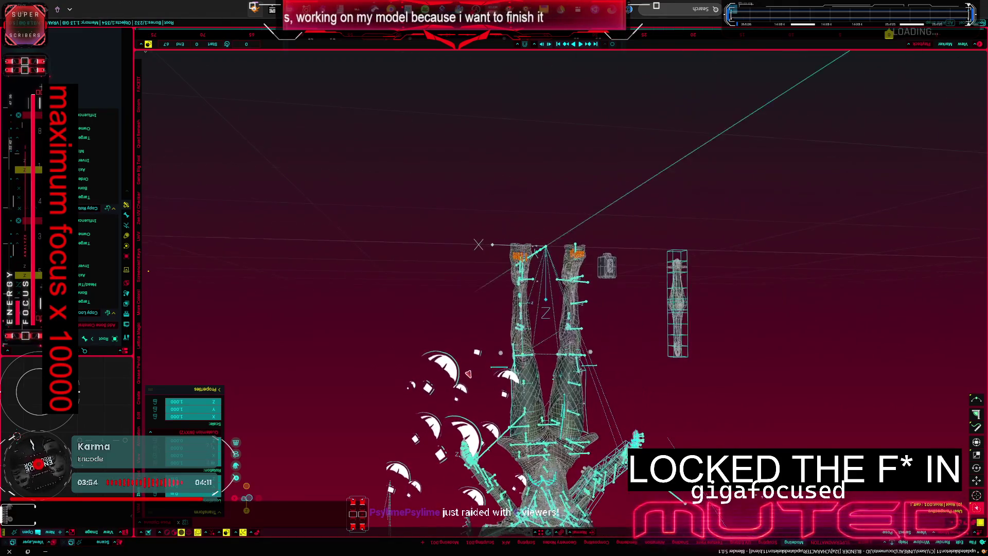
{"action": "middle_click_drag", "start_coordinate": [469, 383], "coordinate": [457, 340]}
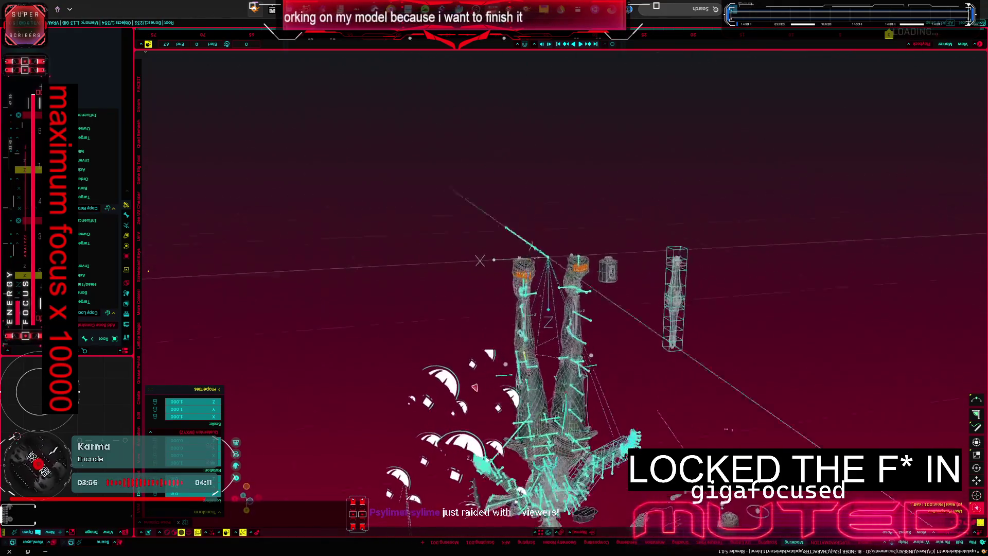
{"action": "middle_click_drag", "start_coordinate": [487, 386], "coordinate": [472, 363]}
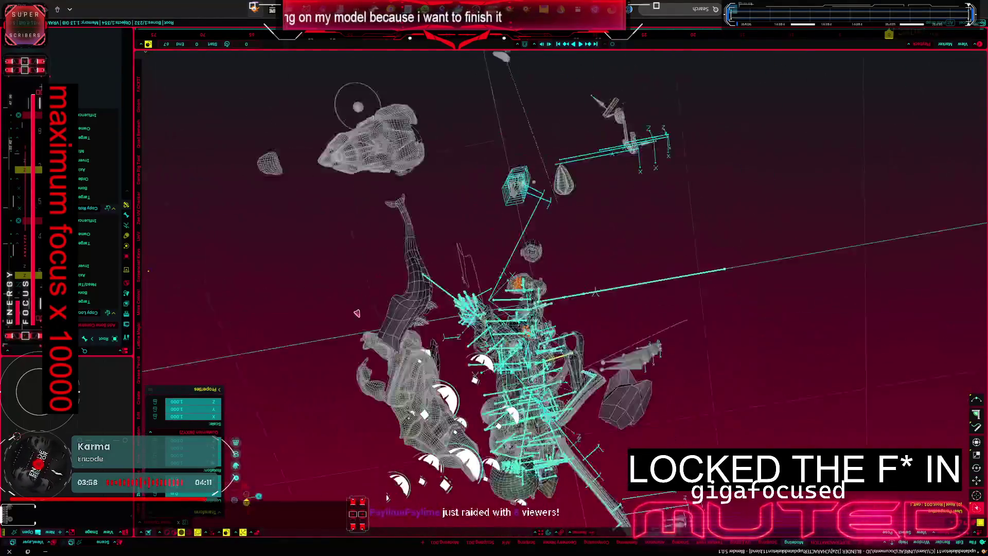
{"action": "middle_click_drag", "start_coordinate": [497, 332], "coordinate": [661, 353]}
{"action": "mouse_move", "coordinate": [730, 375]}
{"action": "middle_mouse_down"}
{"action": "mouse_move", "coordinate": [573, 348]}
{"action": "mouse_move", "coordinate": [432, 226]}
{"action": "mouse_move", "coordinate": [937, 241]}
{"action": "mouse_move", "coordinate": [503, 220]}
{"action": "middle_mouse_up"}
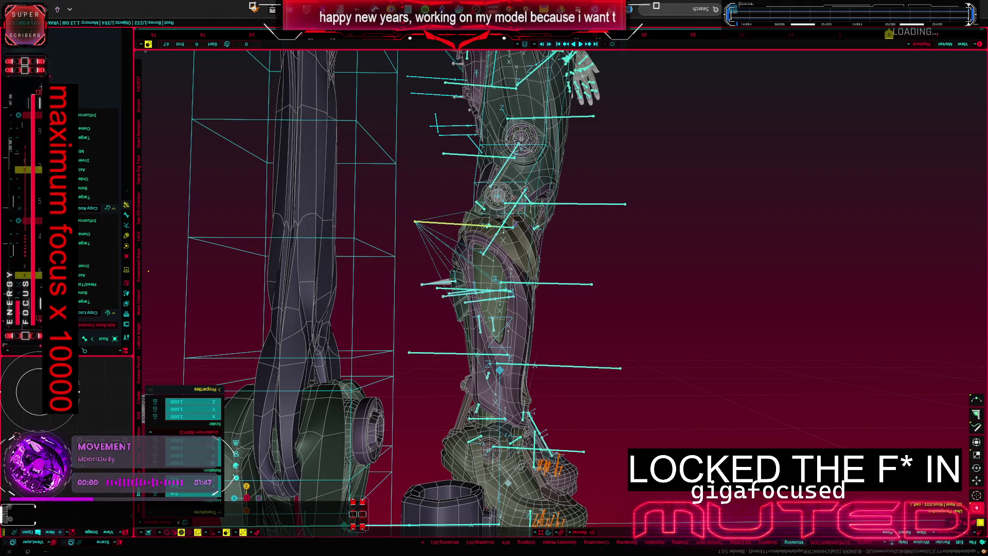
{"action": "middle_click_drag", "start_coordinate": [401, 294], "coordinate": [369, 281]}
{"action": "scroll", "coordinate": [369, 281], "scroll_direction": "down", "scroll_amount": 2}
{"action": "scroll", "coordinate": [363, 283], "scroll_direction": "down", "scroll_amount": 2}
{"action": "scroll", "coordinate": [351, 289], "scroll_direction": "down", "scroll_amount": 3}
{"action": "mouse_move", "coordinate": [352, 289]}
{"action": "middle_mouse_down"}
{"action": "mouse_move", "coordinate": [317, 309]}
{"action": "mouse_move", "coordinate": [315, 265]}
{"action": "mouse_move", "coordinate": [339, 282]}
{"action": "middle_mouse_up"}
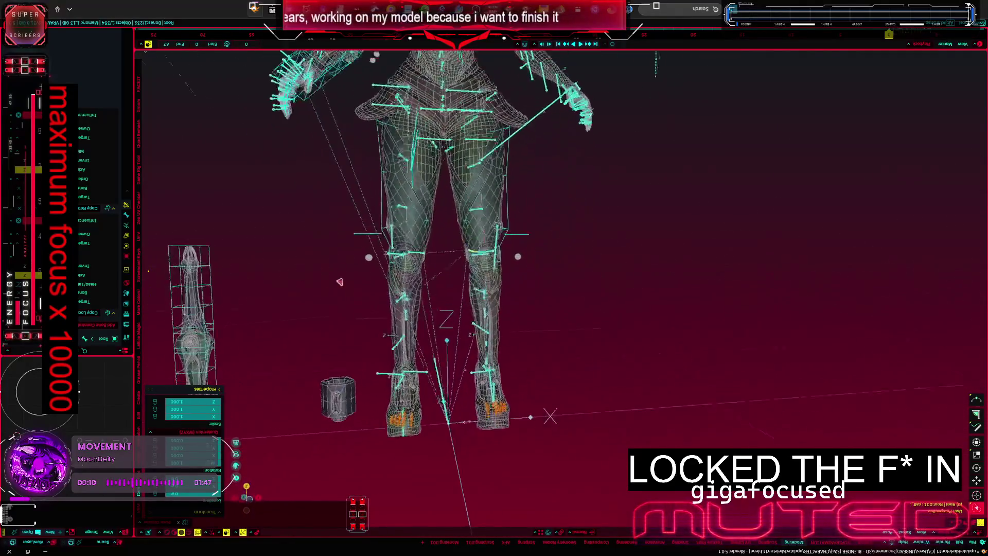
{"action": "mouse_move", "coordinate": [307, 254]}
{"action": "middle_mouse_down"}
{"action": "mouse_move", "coordinate": [333, 283]}
{"action": "mouse_move", "coordinate": [328, 246]}
{"action": "mouse_move", "coordinate": [580, 266]}
{"action": "middle_mouse_up"}
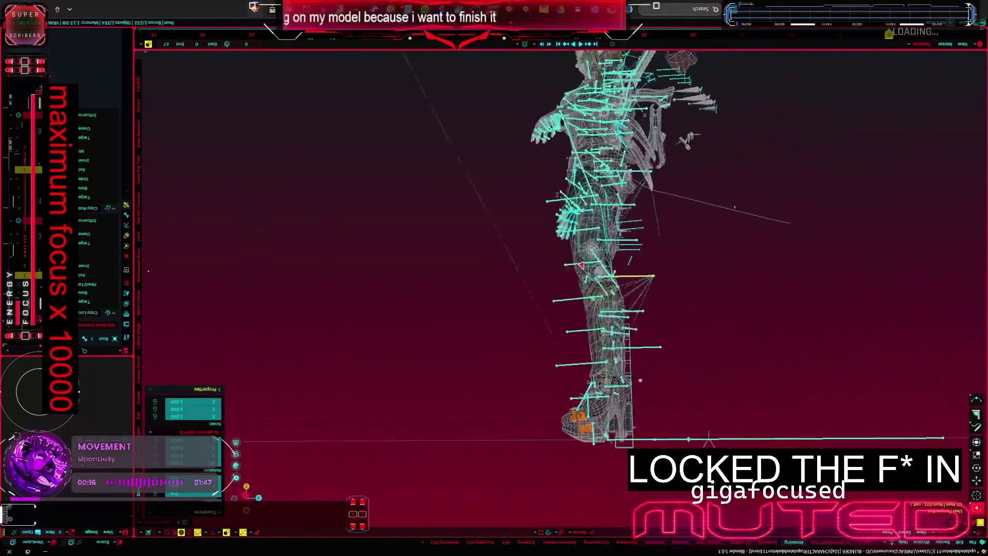
{"action": "middle_click_drag", "start_coordinate": [666, 292], "coordinate": [927, 321]}
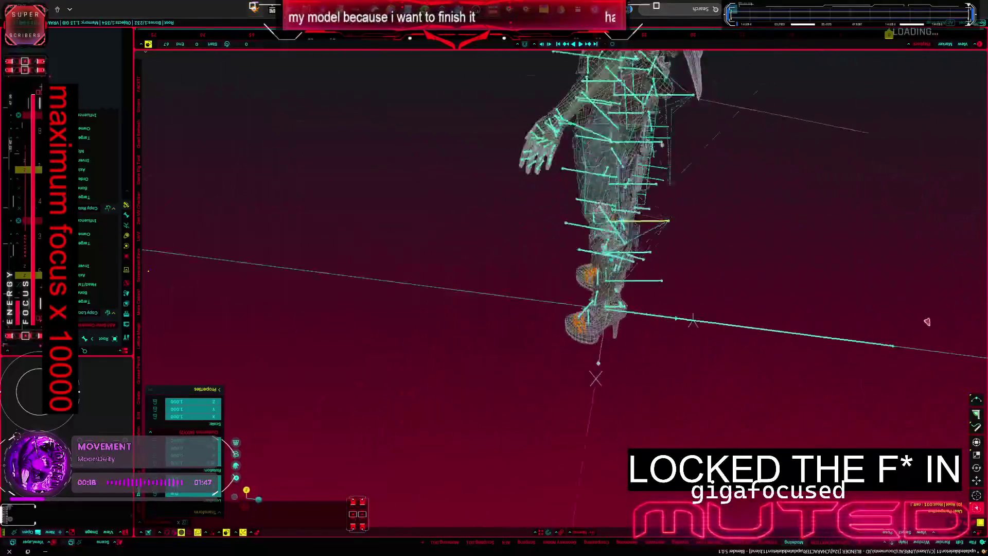
{"action": "mouse_move", "coordinate": [142, 310]}
{"action": "middle_mouse_down"}
{"action": "mouse_move", "coordinate": [302, 306]}
{"action": "mouse_move", "coordinate": [295, 294]}
{"action": "mouse_move", "coordinate": [794, 273]}
{"action": "mouse_move", "coordinate": [489, 279]}
{"action": "mouse_move", "coordinate": [403, 247]}
{"action": "middle_mouse_up"}
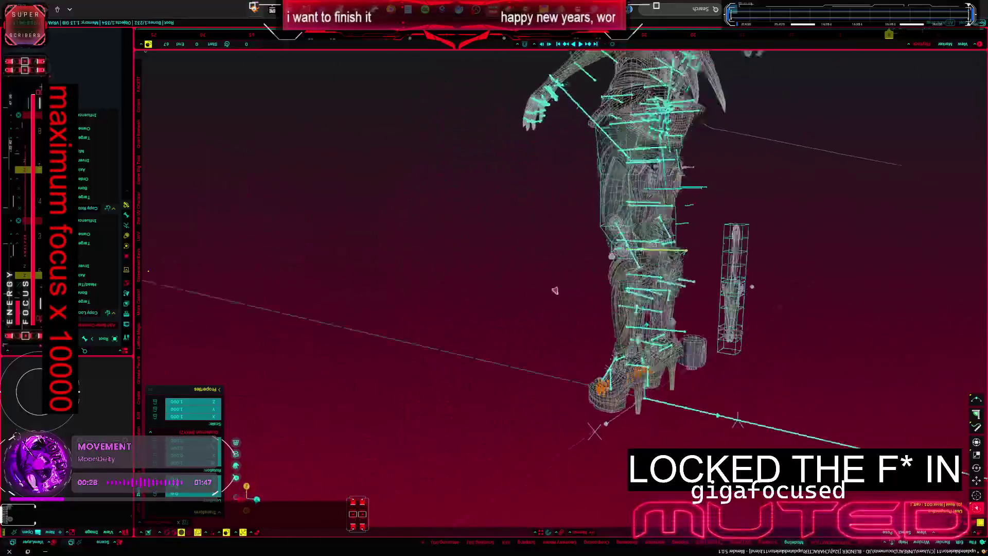
{"action": "middle_click_drag", "start_coordinate": [404, 248], "coordinate": [459, 103]}
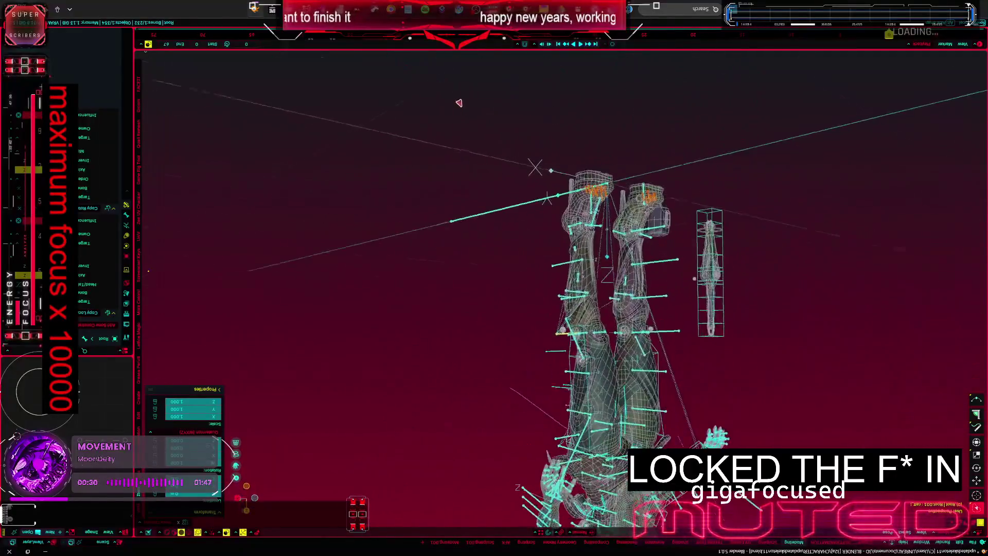
{"action": "mouse_move", "coordinate": [422, 150]}
{"action": "middle_mouse_down"}
{"action": "mouse_move", "coordinate": [338, 115]}
{"action": "mouse_move", "coordinate": [158, 117]}
{"action": "mouse_move", "coordinate": [136, 94]}
{"action": "middle_mouse_up"}
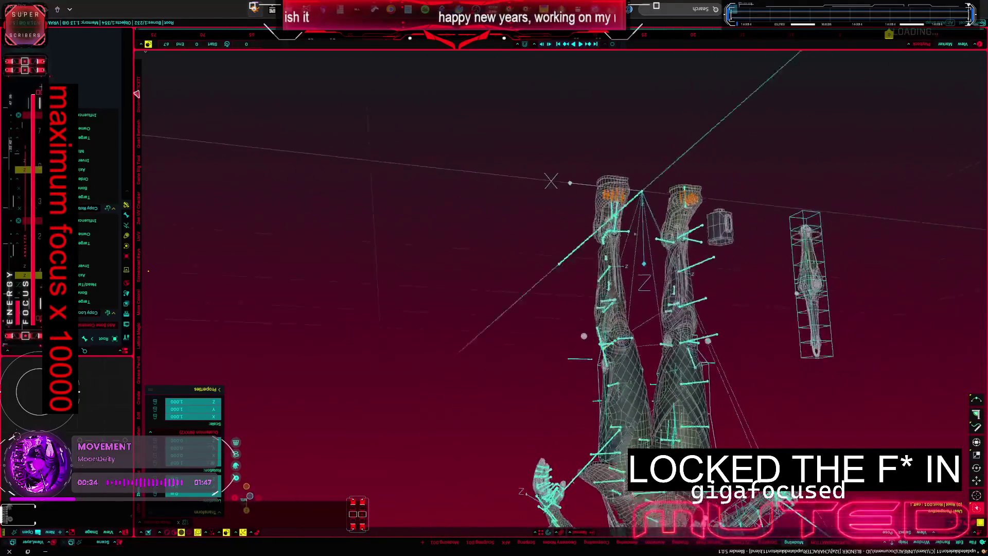
{"action": "mouse_move", "coordinate": [937, 96]}
{"action": "middle_mouse_down"}
{"action": "mouse_move", "coordinate": [841, 124]}
{"action": "mouse_move", "coordinate": [751, 128]}
{"action": "mouse_move", "coordinate": [587, 77]}
{"action": "mouse_move", "coordinate": [386, 90]}
{"action": "mouse_move", "coordinate": [350, 79]}
{"action": "mouse_move", "coordinate": [316, 108]}
{"action": "mouse_move", "coordinate": [347, 97]}
{"action": "mouse_move", "coordinate": [322, 86]}
{"action": "mouse_move", "coordinate": [300, 103]}
{"action": "mouse_move", "coordinate": [342, 115]}
{"action": "mouse_move", "coordinate": [291, 119]}
{"action": "mouse_move", "coordinate": [476, 143]}
{"action": "middle_mouse_up"}
{"action": "mouse_move", "coordinate": [559, 259]}
{"action": "middle_mouse_down"}
{"action": "mouse_move", "coordinate": [444, 233]}
{"action": "mouse_move", "coordinate": [385, 151]}
{"action": "mouse_move", "coordinate": [378, 203]}
{"action": "mouse_move", "coordinate": [482, 286]}
{"action": "mouse_move", "coordinate": [439, 241]}
{"action": "mouse_move", "coordinate": [506, 318]}
{"action": "mouse_move", "coordinate": [598, 217]}
{"action": "mouse_move", "coordinate": [463, 320]}
{"action": "mouse_move", "coordinate": [432, 237]}
{"action": "mouse_move", "coordinate": [525, 190]}
{"action": "middle_mouse_up"}
{"action": "middle_click_drag", "start_coordinate": [609, 202], "coordinate": [369, 240]}
{"action": "middle_click_drag", "start_coordinate": [290, 267], "coordinate": [367, 188]}
{"action": "mouse_move", "coordinate": [633, 318]}
{"action": "middle_mouse_down"}
{"action": "mouse_move", "coordinate": [745, 436]}
{"action": "mouse_move", "coordinate": [510, 400]}
{"action": "mouse_move", "coordinate": [575, 343]}
{"action": "middle_mouse_up"}
{"action": "mouse_move", "coordinate": [626, 321]}
{"action": "middle_mouse_down"}
{"action": "mouse_move", "coordinate": [681, 313]}
{"action": "mouse_move", "coordinate": [521, 370]}
{"action": "mouse_move", "coordinate": [574, 278]}
{"action": "mouse_move", "coordinate": [590, 290]}
{"action": "mouse_move", "coordinate": [647, 276]}
{"action": "mouse_move", "coordinate": [640, 369]}
{"action": "mouse_move", "coordinate": [537, 328]}
{"action": "mouse_move", "coordinate": [535, 318]}
{"action": "mouse_move", "coordinate": [112, 425]}
{"action": "middle_mouse_up"}
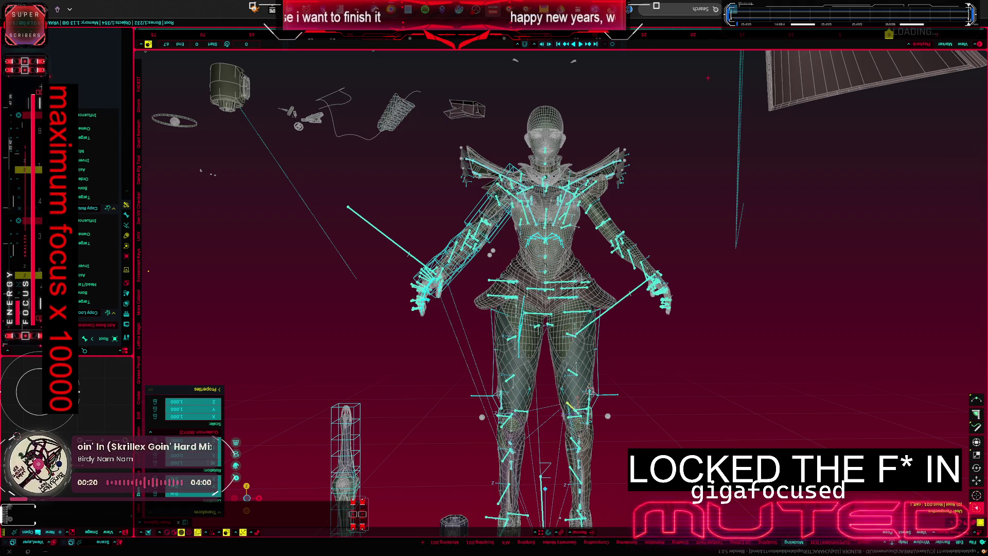
Step: View the character from below in solid shading and jump to a standard view
{"action": "middle_click_drag", "start_coordinate": [246, 175], "coordinate": [403, 282]}
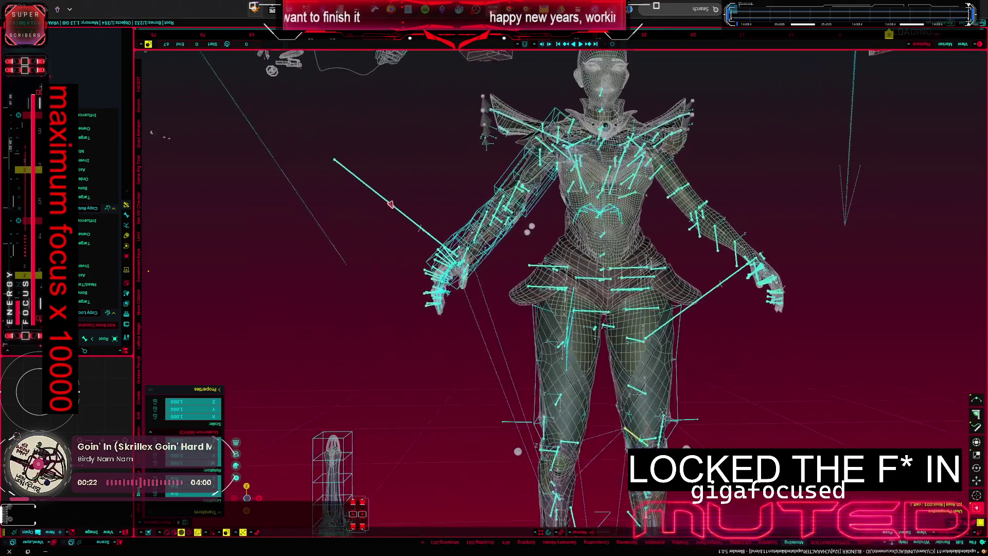
{"action": "key", "text": "shift+z"}
{"action": "key", "text": "ctrl+KP_7"}
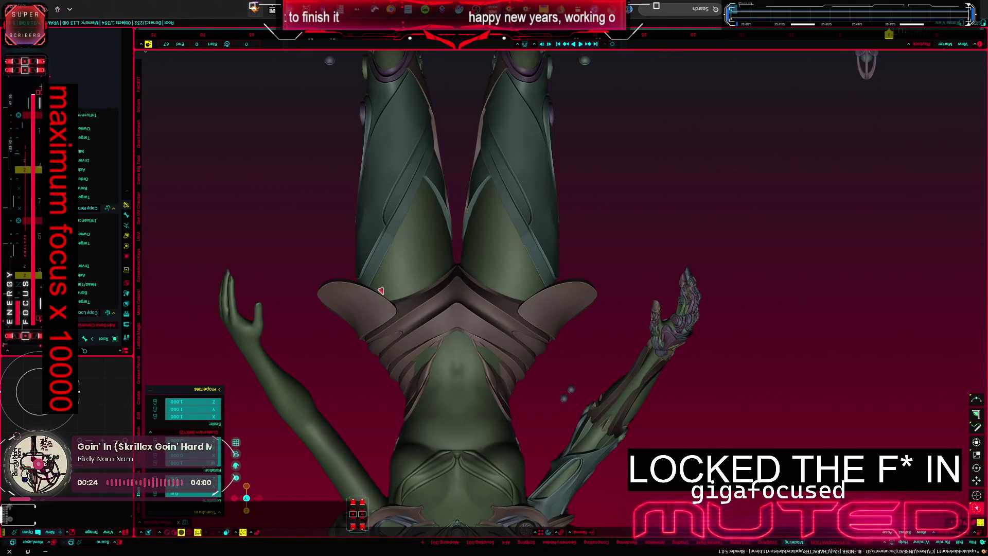
{"action": "scroll", "coordinate": [381, 290], "scroll_direction": "down", "scroll_amount": 2}
{"action": "scroll", "coordinate": [398, 317], "scroll_direction": "down", "scroll_amount": 2}
{"action": "scroll", "coordinate": [391, 321], "scroll_direction": "down", "scroll_amount": 1}
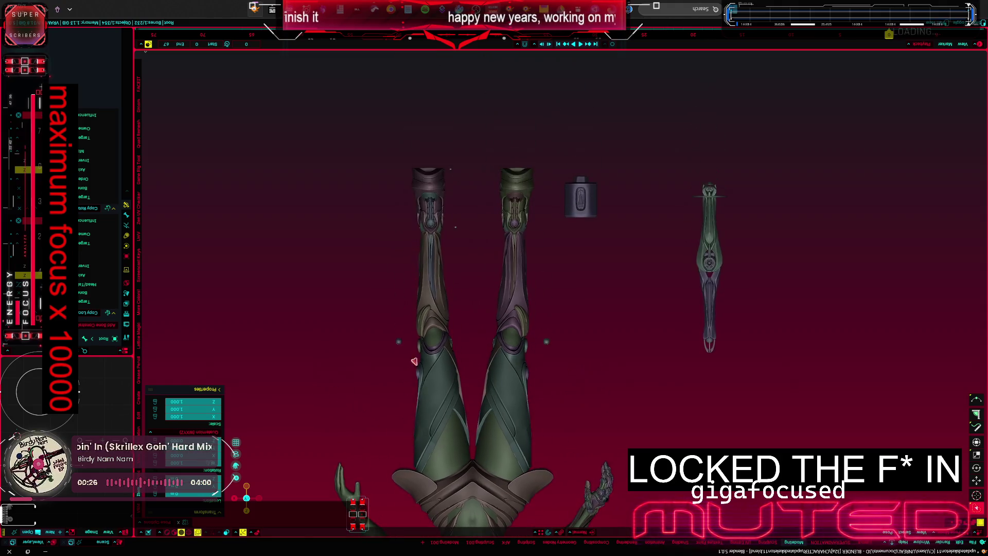
{"action": "scroll", "coordinate": [415, 291], "scroll_direction": "up", "scroll_amount": 4}
Step: Frame the legs and bring the knee joints and their bones into close view
{"action": "middle_click_drag", "start_coordinate": [415, 291], "coordinate": [423, 287]}
{"action": "key", "text": "shift+z"}
{"action": "middle_click_drag", "start_coordinate": [481, 342], "coordinate": [363, 268], "text": "shift"}
{"action": "middle_click_drag", "start_coordinate": [494, 324], "coordinate": [525, 351]}
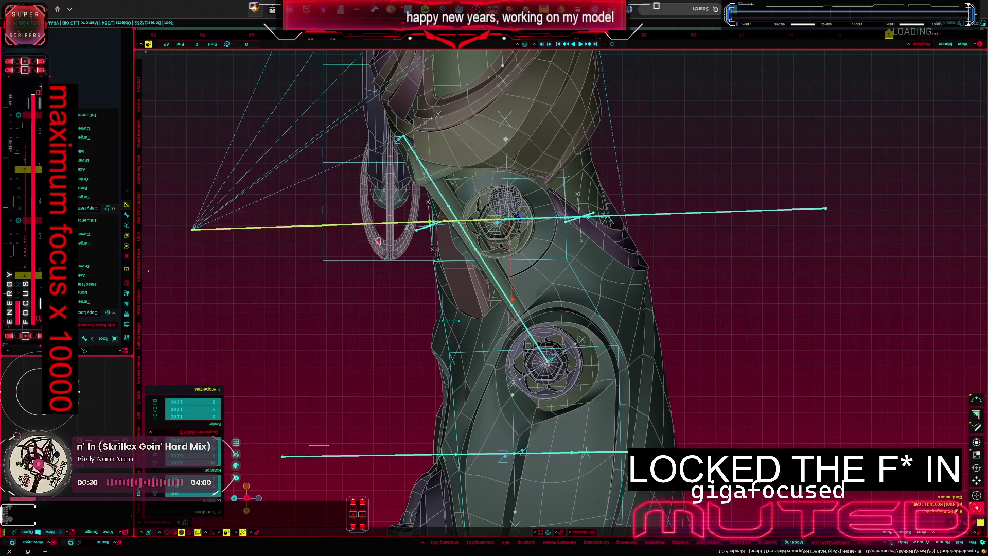
Step: In wireframe, move a bone tip near the knee, then select and deselect all bones
{"action": "key", "text": "shift+z"}
{"action": "scroll", "coordinate": [525, 351], "scroll_direction": "up", "scroll_amount": 2}
{"action": "scroll", "coordinate": [525, 351], "scroll_direction": "up", "scroll_amount": 2}
{"action": "scroll", "coordinate": [525, 352], "scroll_direction": "down", "scroll_amount": 4}
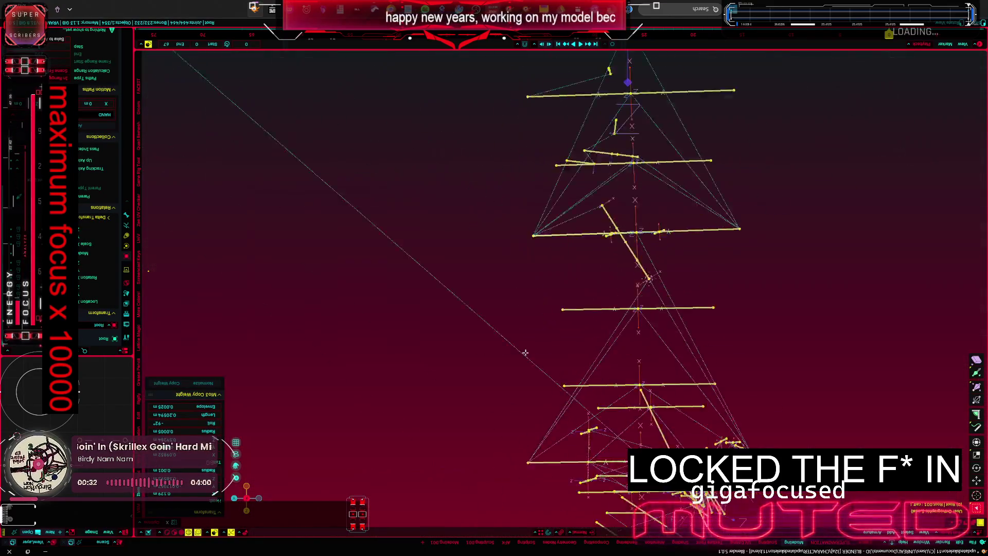
{"action": "scroll", "coordinate": [525, 353], "scroll_direction": "up", "scroll_amount": 2}
{"action": "scroll", "coordinate": [679, 244], "scroll_direction": "up", "scroll_amount": 2}
{"action": "left_click", "coordinate": [705, 262]}
{"action": "scroll", "coordinate": [680, 247], "scroll_direction": "up", "scroll_amount": 3}
{"action": "scroll", "coordinate": [625, 256], "scroll_direction": "up", "scroll_amount": 2}
{"action": "key", "text": "g"}
{"action": "key", "text": "a"}
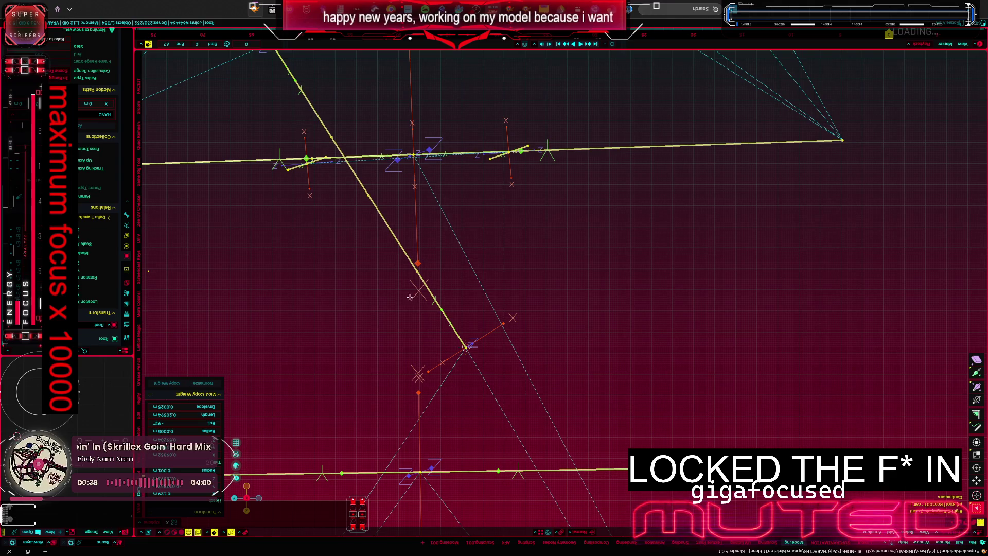
{"action": "key", "text": "alt+a"}
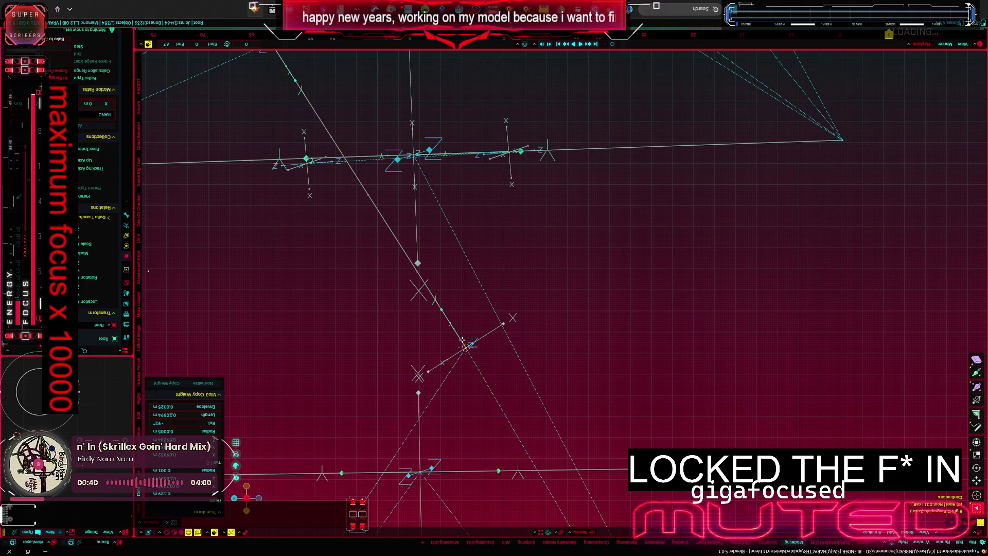
Step: Unhide the body mesh and show the knee joint in solid shading
{"action": "key", "text": "KP_Divide"}
{"action": "key", "text": "shift+z"}
{"action": "middle_click_drag", "start_coordinate": [462, 340], "coordinate": [434, 224], "text": "shift"}
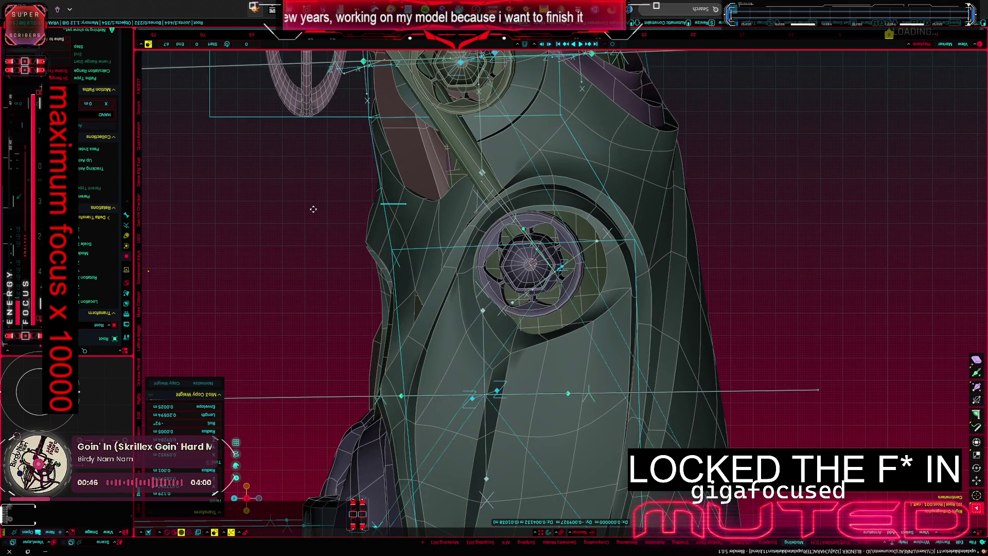
Step: Confirm the small move of the knee piece and orbit around the round knee bolt
{"action": "middle_click_drag", "start_coordinate": [310, 211], "coordinate": [294, 204]}
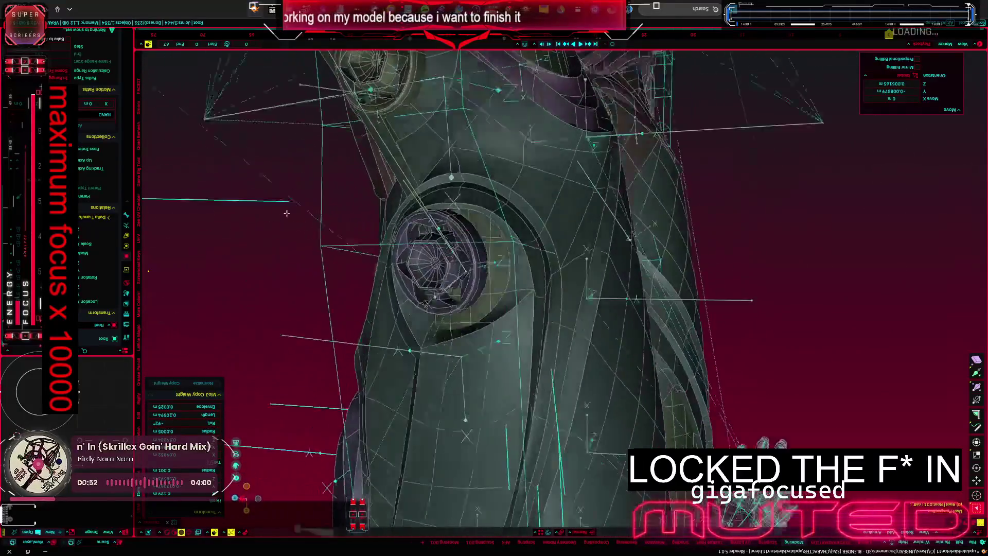
{"action": "mouse_move", "coordinate": [289, 202]}
{"action": "middle_mouse_down"}
{"action": "mouse_move", "coordinate": [319, 205]}
{"action": "mouse_move", "coordinate": [277, 210]}
{"action": "mouse_move", "coordinate": [307, 237]}
{"action": "mouse_move", "coordinate": [335, 209]}
{"action": "mouse_move", "coordinate": [298, 219]}
{"action": "mouse_move", "coordinate": [336, 213]}
{"action": "middle_mouse_up"}
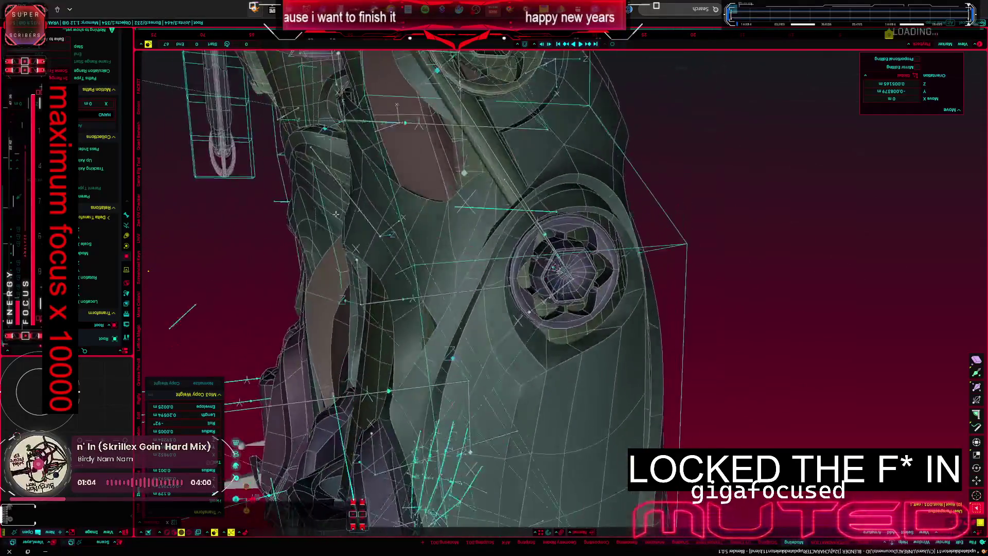
{"action": "middle_click_drag", "start_coordinate": [292, 239], "coordinate": [303, 239]}
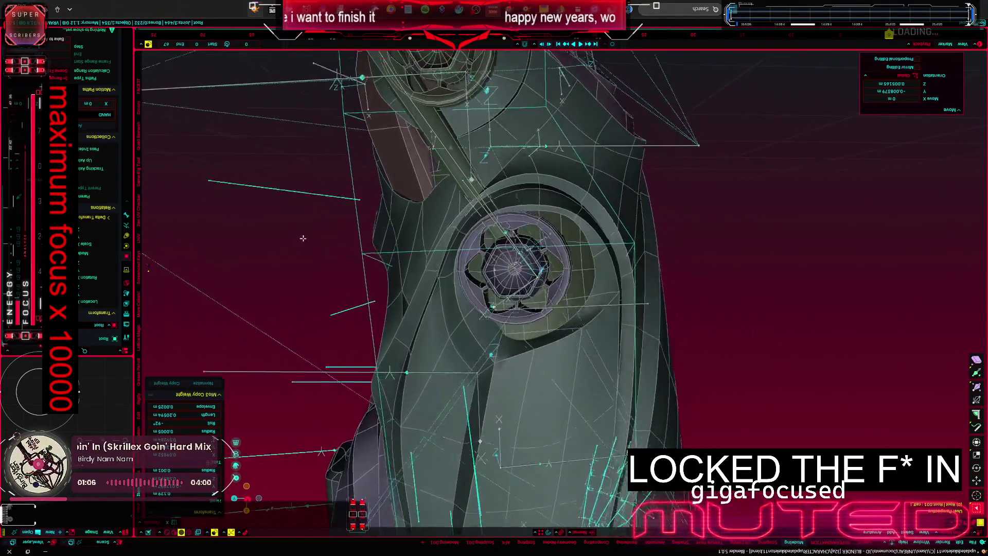
{"action": "middle_click_drag", "start_coordinate": [350, 188], "coordinate": [281, 203]}
{"action": "mouse_move", "coordinate": [353, 219]}
{"action": "middle_mouse_down"}
{"action": "mouse_move", "coordinate": [363, 169]}
{"action": "mouse_move", "coordinate": [237, 202]}
{"action": "middle_mouse_up"}
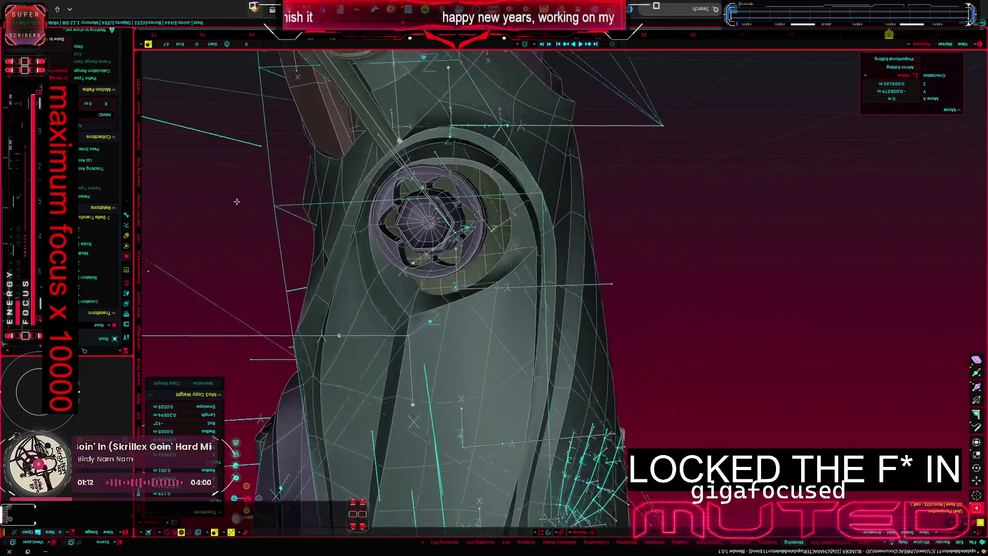
{"action": "mouse_move", "coordinate": [355, 205]}
{"action": "middle_mouse_down"}
{"action": "mouse_move", "coordinate": [371, 203]}
{"action": "mouse_move", "coordinate": [281, 215]}
{"action": "mouse_move", "coordinate": [319, 182]}
{"action": "mouse_move", "coordinate": [348, 207]}
{"action": "mouse_move", "coordinate": [264, 206]}
{"action": "mouse_move", "coordinate": [184, 164]}
{"action": "mouse_move", "coordinate": [276, 201]}
{"action": "mouse_move", "coordinate": [260, 172]}
{"action": "middle_mouse_up"}
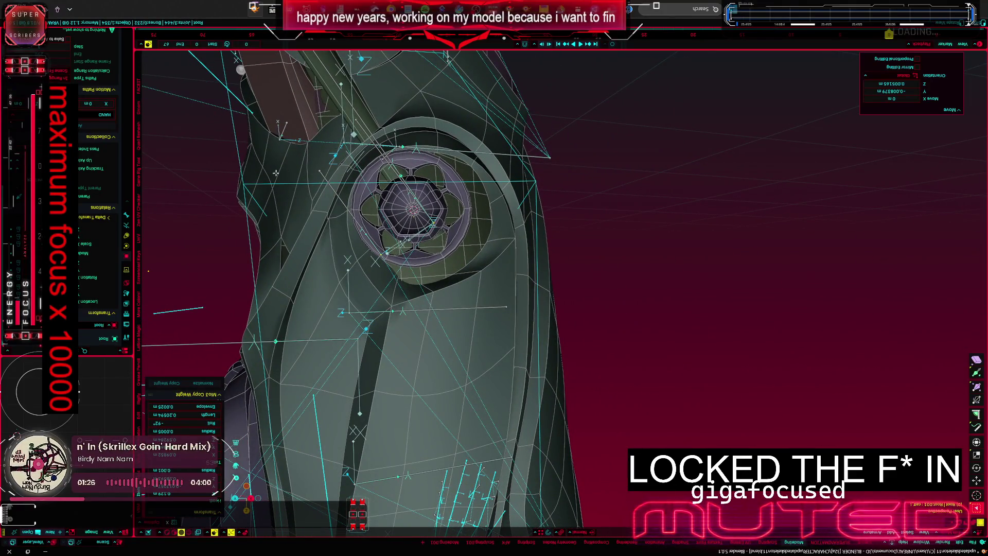
{"action": "mouse_move", "coordinate": [378, 219]}
{"action": "middle_mouse_down"}
{"action": "mouse_move", "coordinate": [338, 218]}
{"action": "mouse_move", "coordinate": [303, 161]}
{"action": "mouse_move", "coordinate": [184, 133]}
{"action": "mouse_move", "coordinate": [303, 207]}
{"action": "middle_mouse_up"}
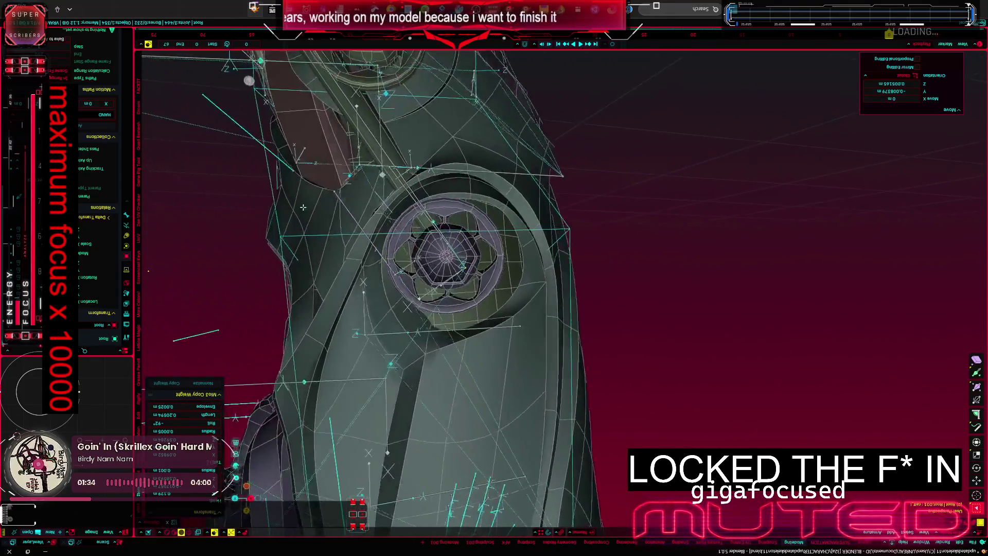
Step: Orbit below the knee to the lower limb and pan across the whole model
{"action": "middle_click_drag", "start_coordinate": [427, 144], "coordinate": [426, 212]}
{"action": "mouse_move", "coordinate": [328, 147]}
{"action": "middle_mouse_down"}
{"action": "mouse_move", "coordinate": [261, 176]}
{"action": "mouse_move", "coordinate": [907, 167]}
{"action": "mouse_move", "coordinate": [900, 152]}
{"action": "mouse_move", "coordinate": [948, 150]}
{"action": "mouse_move", "coordinate": [904, 179]}
{"action": "mouse_move", "coordinate": [893, 155]}
{"action": "mouse_move", "coordinate": [922, 165]}
{"action": "mouse_move", "coordinate": [522, 261]}
{"action": "middle_mouse_up"}
{"action": "mouse_move", "coordinate": [387, 260]}
{"action": "middle_mouse_down"}
{"action": "mouse_move", "coordinate": [455, 234]}
{"action": "mouse_move", "coordinate": [422, 228]}
{"action": "mouse_move", "coordinate": [400, 199]}
{"action": "middle_mouse_up"}
{"action": "mouse_move", "coordinate": [529, 205]}
{"action": "middle_mouse_down", "text": "shift"}
{"action": "mouse_move", "coordinate": [360, 182]}
{"action": "mouse_move", "coordinate": [527, 202]}
{"action": "mouse_move", "coordinate": [468, 198]}
{"action": "mouse_move", "coordinate": [538, 195]}
{"action": "mouse_move", "coordinate": [390, 202]}
{"action": "mouse_move", "coordinate": [355, 159]}
{"action": "mouse_move", "coordinate": [390, 182]}
{"action": "mouse_move", "coordinate": [398, 166]}
{"action": "mouse_move", "coordinate": [408, 202]}
{"action": "mouse_move", "coordinate": [467, 248]}
{"action": "mouse_move", "coordinate": [410, 250]}
{"action": "mouse_move", "coordinate": [448, 244]}
{"action": "mouse_move", "coordinate": [419, 237]}
{"action": "mouse_move", "coordinate": [447, 225]}
{"action": "mouse_move", "coordinate": [443, 238]}
{"action": "mouse_move", "coordinate": [403, 242]}
{"action": "mouse_move", "coordinate": [457, 259]}
{"action": "mouse_move", "coordinate": [457, 232]}
{"action": "mouse_move", "coordinate": [607, 229]}
{"action": "mouse_move", "coordinate": [566, 338]}
{"action": "mouse_move", "coordinate": [887, 442]}
{"action": "mouse_move", "coordinate": [965, 234]}
{"action": "mouse_move", "coordinate": [954, 278]}
{"action": "middle_mouse_up", "text": "shift"}
{"action": "middle_click_drag", "start_coordinate": [945, 229], "coordinate": [816, 56]}
{"action": "mouse_move", "coordinate": [477, 268]}
{"action": "middle_mouse_down"}
{"action": "mouse_move", "coordinate": [629, 313]}
{"action": "mouse_move", "coordinate": [494, 293]}
{"action": "mouse_move", "coordinate": [552, 297]}
{"action": "mouse_move", "coordinate": [533, 208]}
{"action": "mouse_move", "coordinate": [586, 262]}
{"action": "mouse_move", "coordinate": [532, 178]}
{"action": "middle_mouse_up"}
{"action": "mouse_move", "coordinate": [394, 413]}
{"action": "middle_mouse_down"}
{"action": "mouse_move", "coordinate": [409, 458]}
{"action": "mouse_move", "coordinate": [486, 156]}
{"action": "mouse_move", "coordinate": [584, 89]}
{"action": "mouse_move", "coordinate": [263, 59]}
{"action": "mouse_move", "coordinate": [963, 87]}
{"action": "mouse_move", "coordinate": [235, 60]}
{"action": "mouse_move", "coordinate": [119, 370]}
{"action": "middle_mouse_up"}
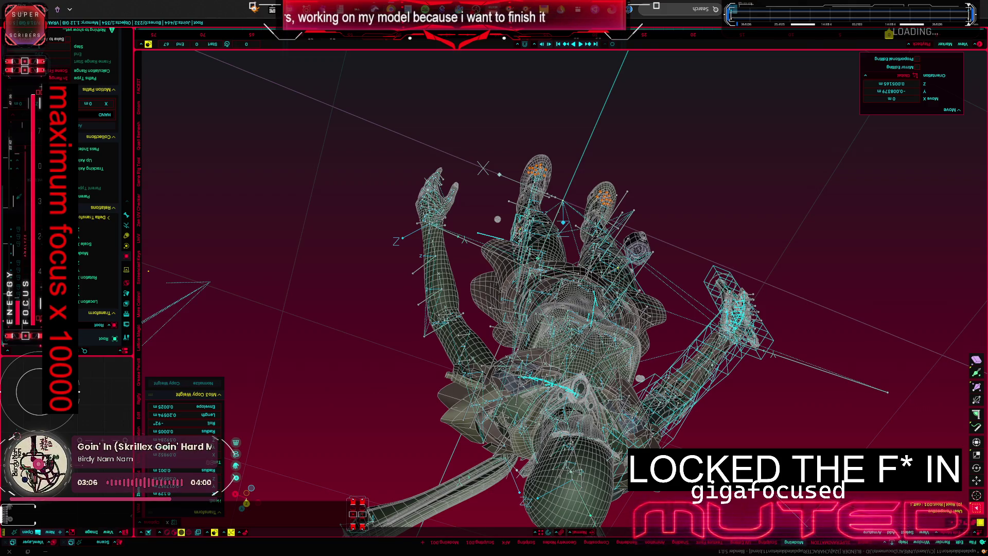
{"action": "middle_click_drag", "start_coordinate": [303, 237], "coordinate": [498, 278]}
{"action": "key", "text": "shift+z"}
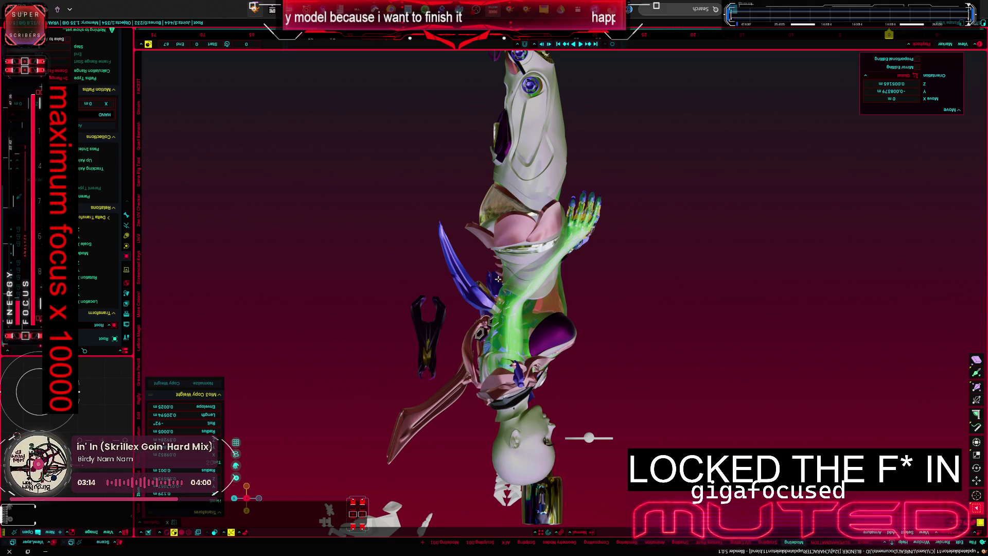
Step: Orbit the material-shaded mech so it faces the viewer
{"action": "middle_click_drag", "start_coordinate": [497, 279], "coordinate": [498, 279]}
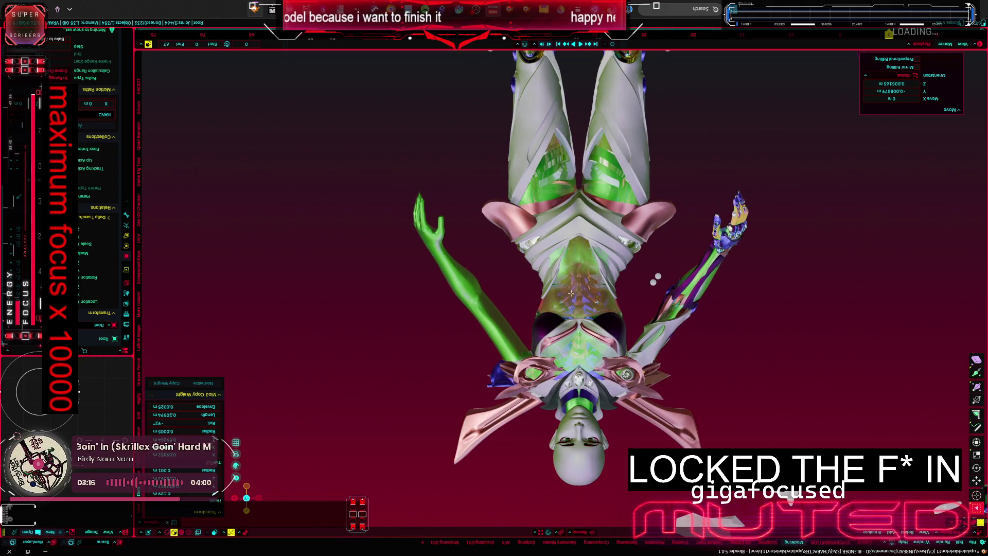
{"action": "mouse_move", "coordinate": [462, 216]}
{"action": "middle_mouse_down"}
{"action": "mouse_move", "coordinate": [434, 277]}
{"action": "mouse_move", "coordinate": [404, 274]}
{"action": "middle_mouse_up"}
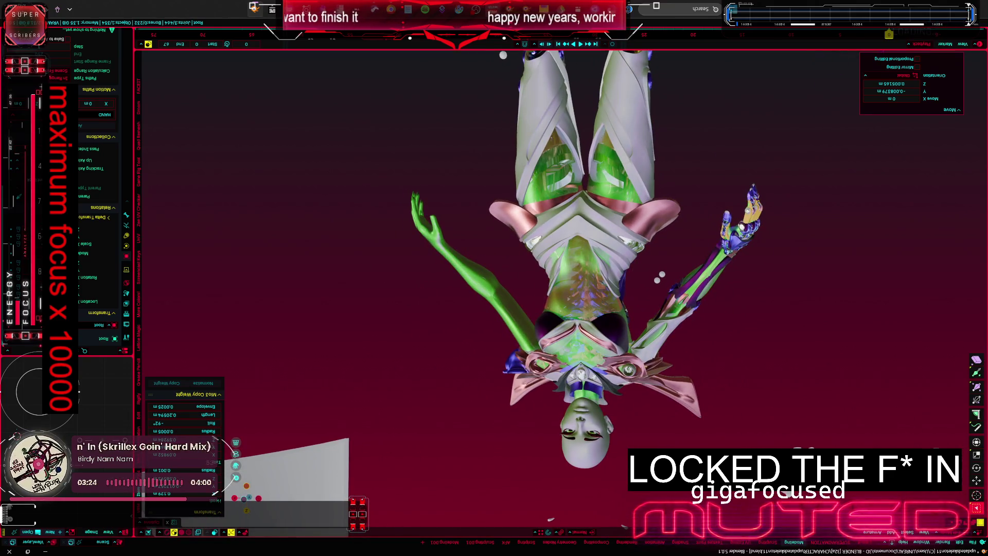
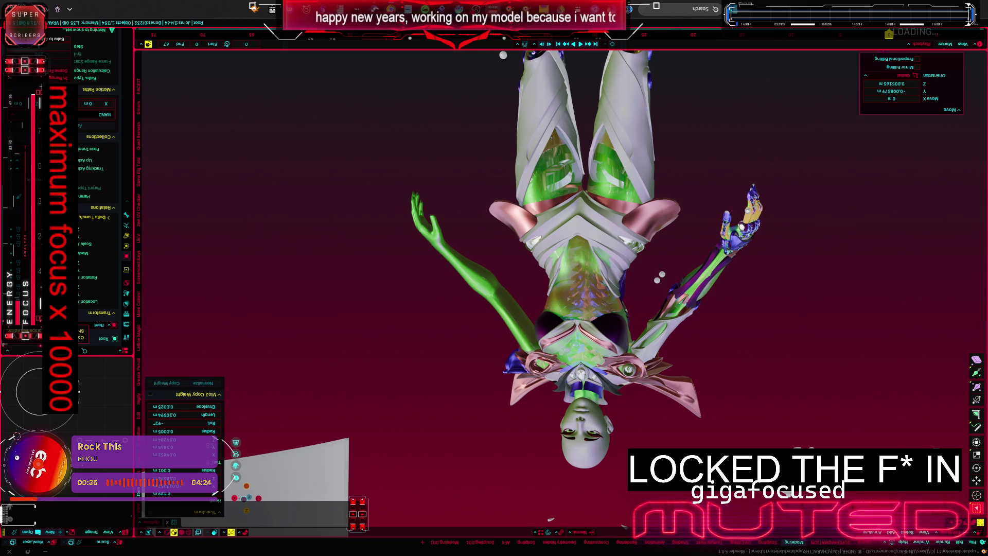
Step: Move in on the knee joints and switch the armature into Pose Mode
{"action": "mouse_move", "coordinate": [561, 200]}
{"action": "middle_mouse_down"}
{"action": "mouse_move", "coordinate": [637, 352]}
{"action": "mouse_move", "coordinate": [480, 302]}
{"action": "middle_mouse_up"}
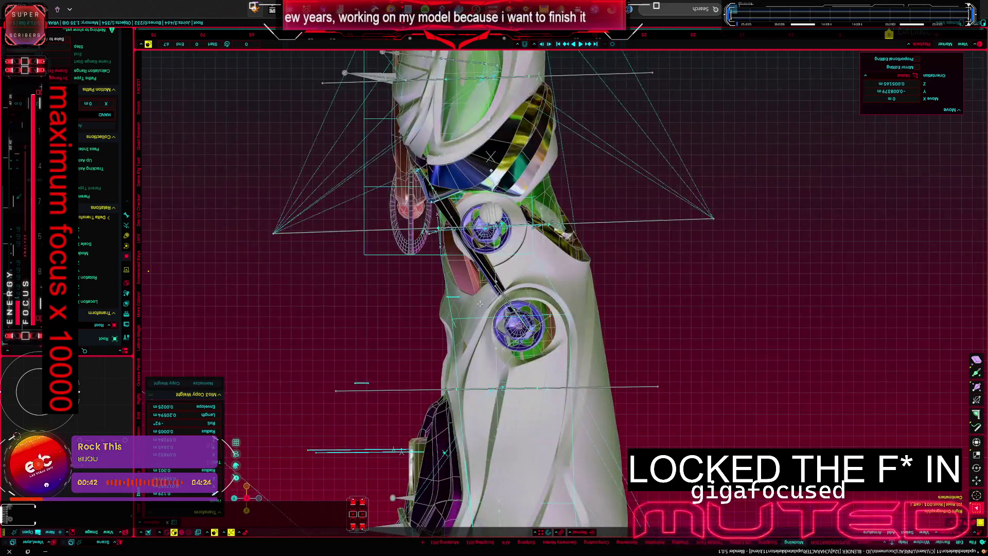
{"action": "middle_click_drag", "start_coordinate": [479, 303], "coordinate": [654, 307]}
{"action": "key", "text": "ctrl+Tab"}
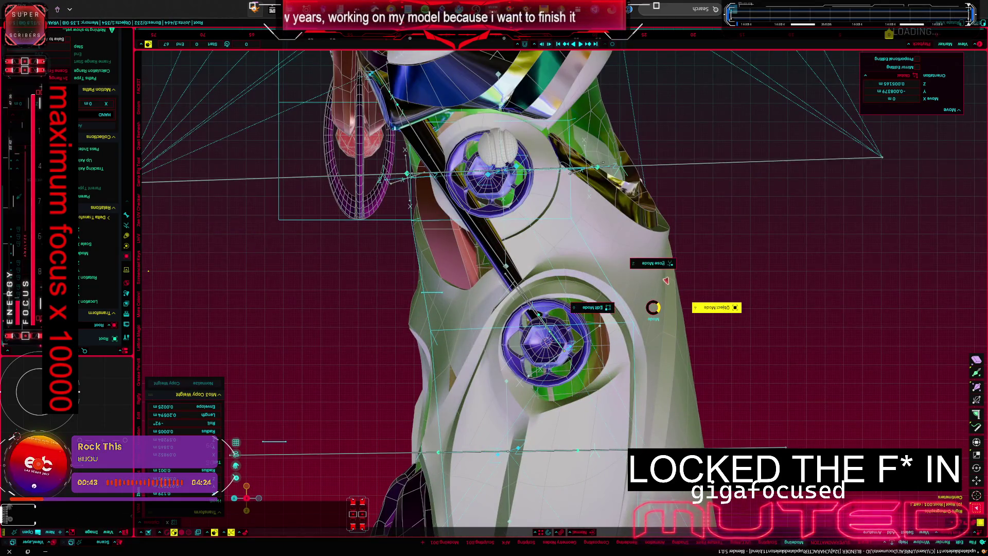
{"action": "left_click", "coordinate": [634, 272]}
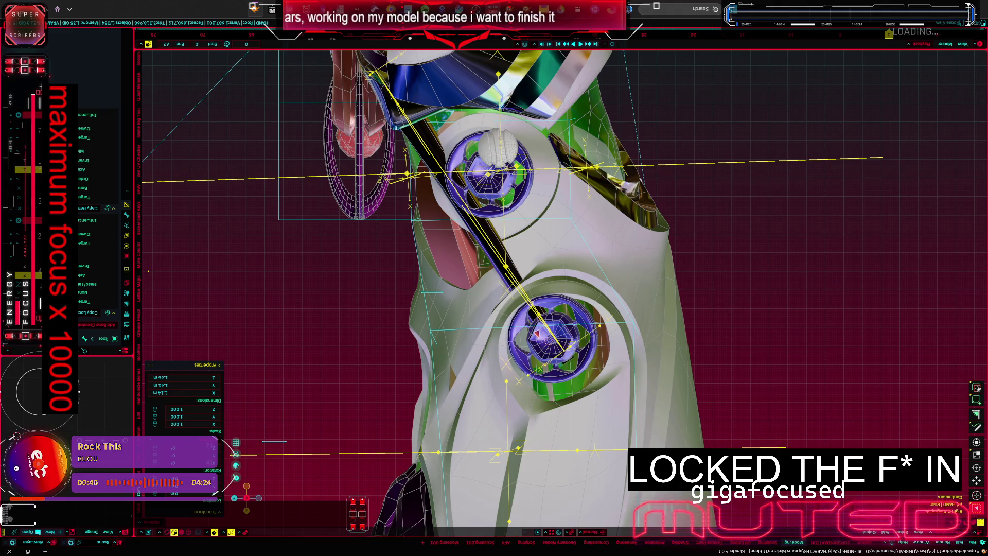
{"action": "middle_click_drag", "start_coordinate": [535, 339], "coordinate": [456, 293]}
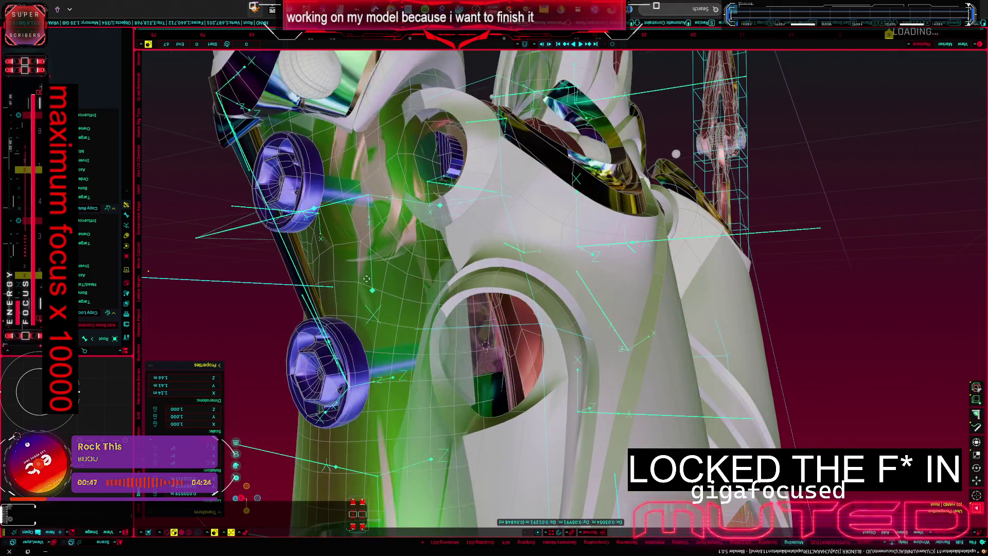
{"action": "key", "text": "ctrl+Tab"}
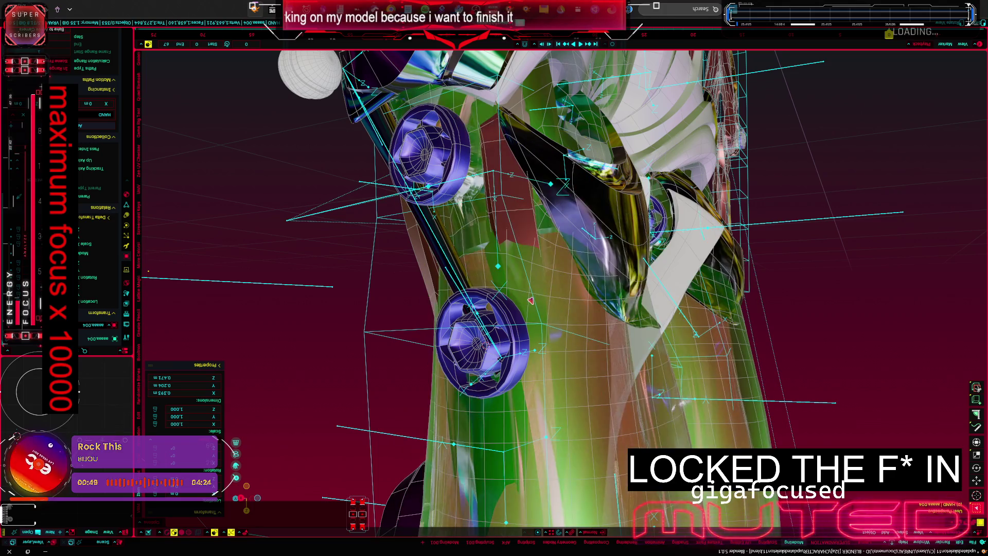
Step: Hide the pink limb piece and pick through the cylinder, lattice cage and armature bone around the knee
{"action": "left_click", "coordinate": [558, 299]}
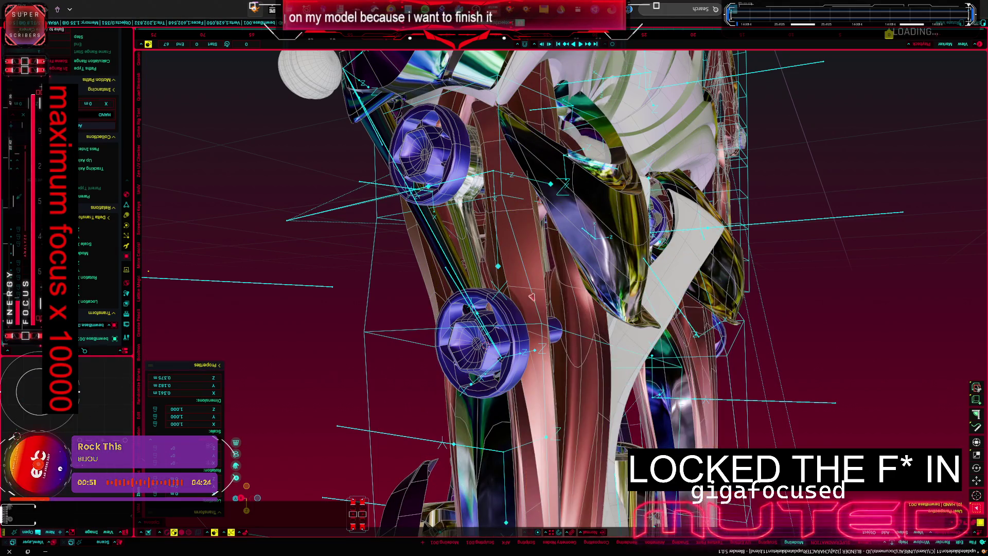
{"action": "key", "text": "h"}
{"action": "left_click", "coordinate": [499, 322]}
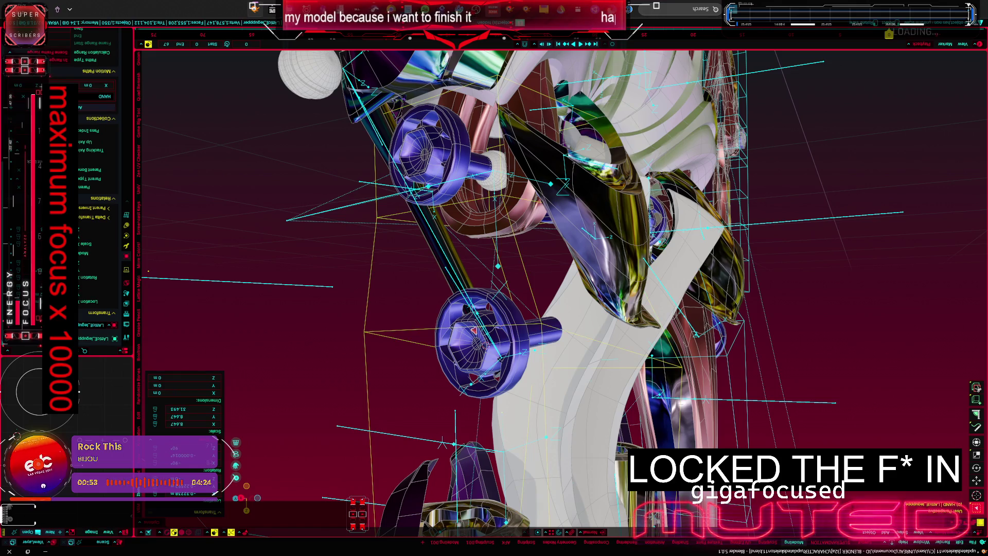
{"action": "mouse_move", "coordinate": [500, 322]}
{"action": "middle_mouse_down"}
{"action": "mouse_move", "coordinate": [395, 333]}
{"action": "mouse_move", "coordinate": [382, 291]}
{"action": "middle_mouse_up"}
{"action": "left_click", "coordinate": [399, 298]}
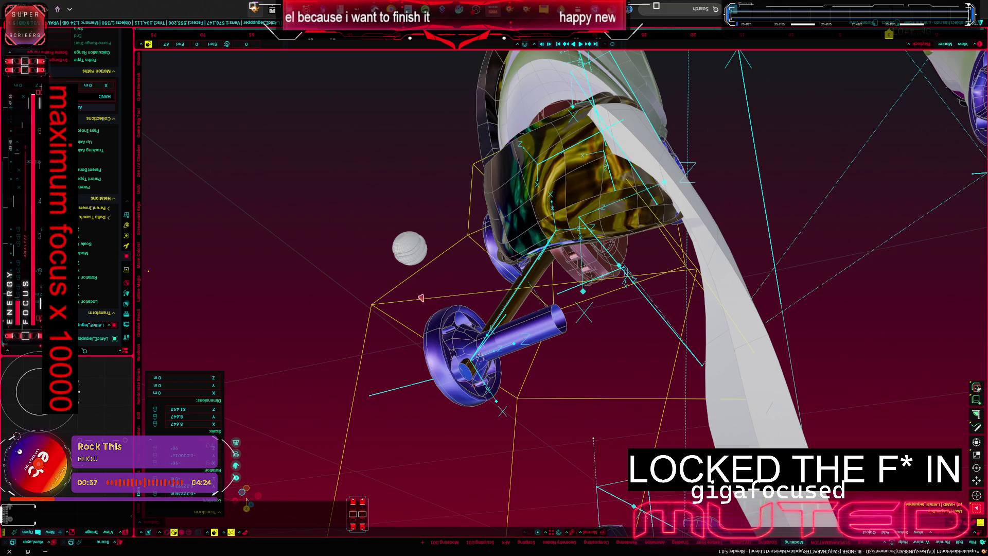
{"action": "left_click", "coordinate": [488, 320]}
{"action": "key", "text": "ctrl+Tab"}
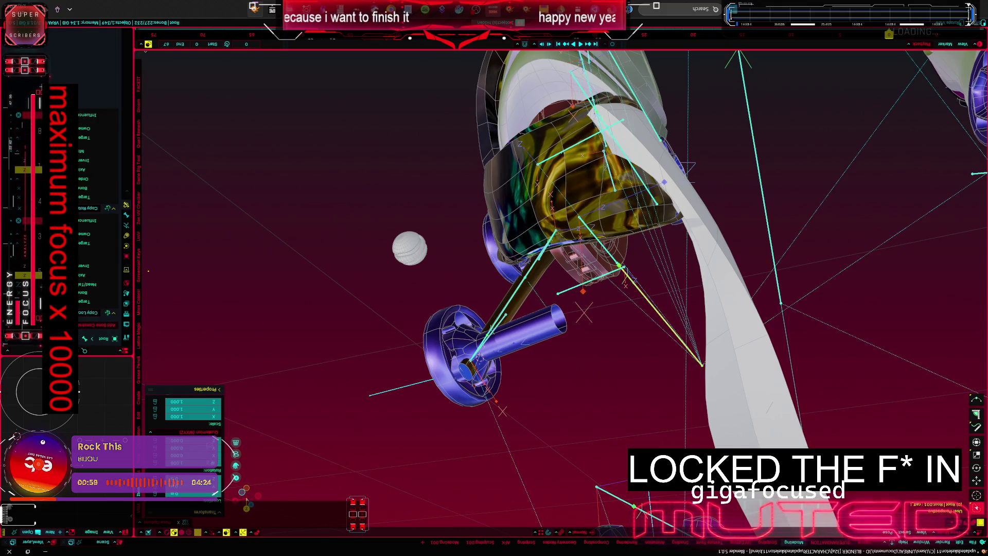
{"action": "left_click", "coordinate": [853, 530]}
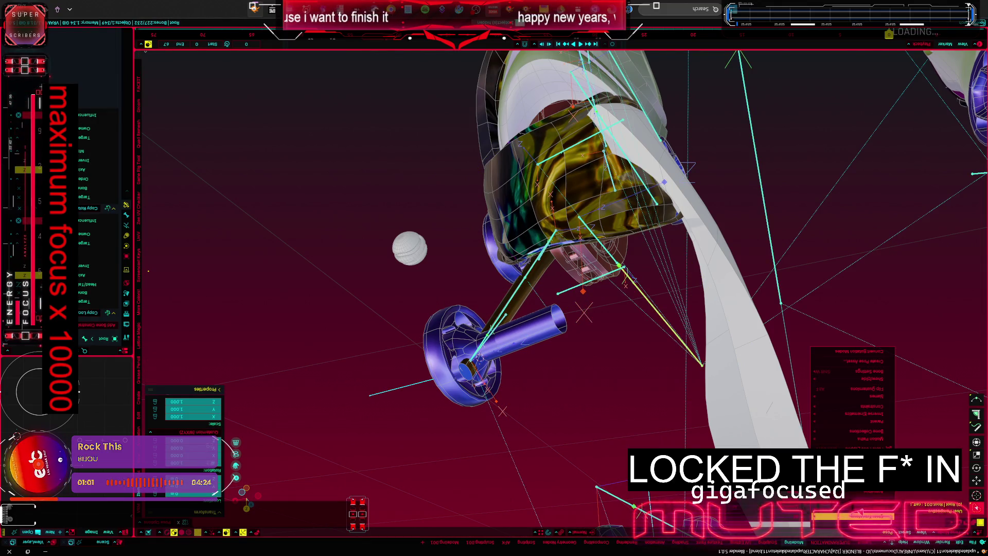
{"action": "key", "text": "Escape"}
Step: Select all bones and isolate the armature in Local View so only the skeleton shows
{"action": "middle_click_drag", "start_coordinate": [494, 279], "coordinate": [587, 232]}
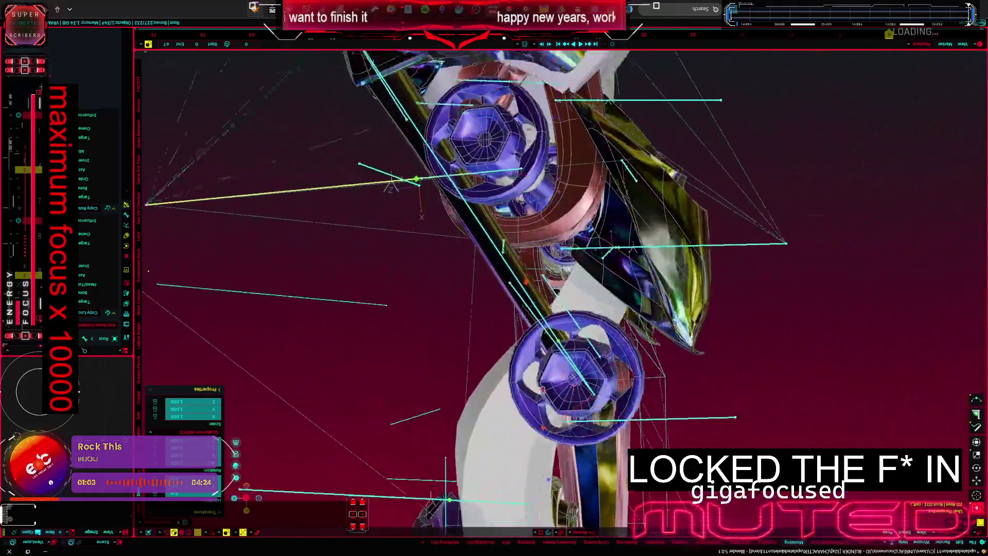
{"action": "key", "text": "a"}
{"action": "middle_click_drag", "start_coordinate": [427, 353], "coordinate": [479, 325]}
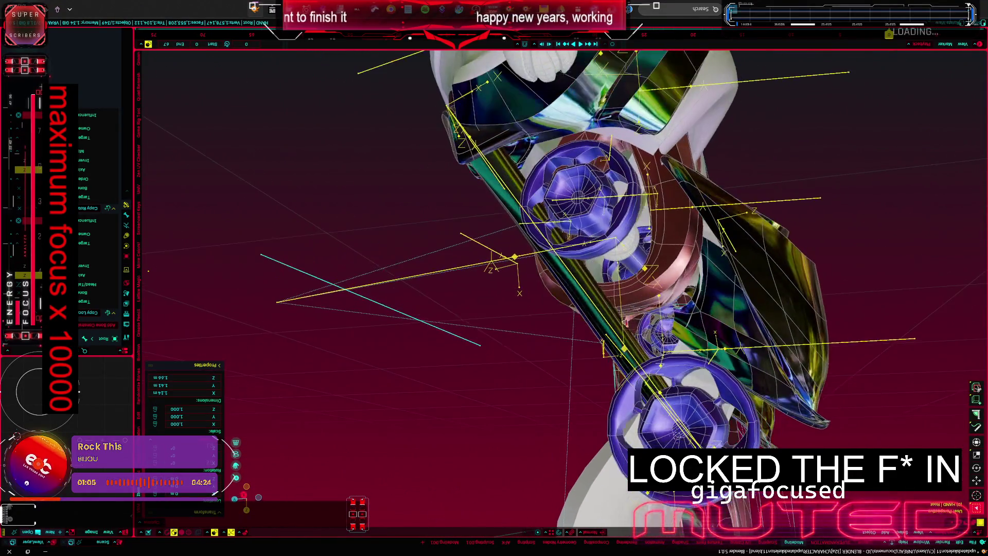
{"action": "key", "text": "KP_Divide"}
{"action": "key", "text": "ctrl+Tab"}
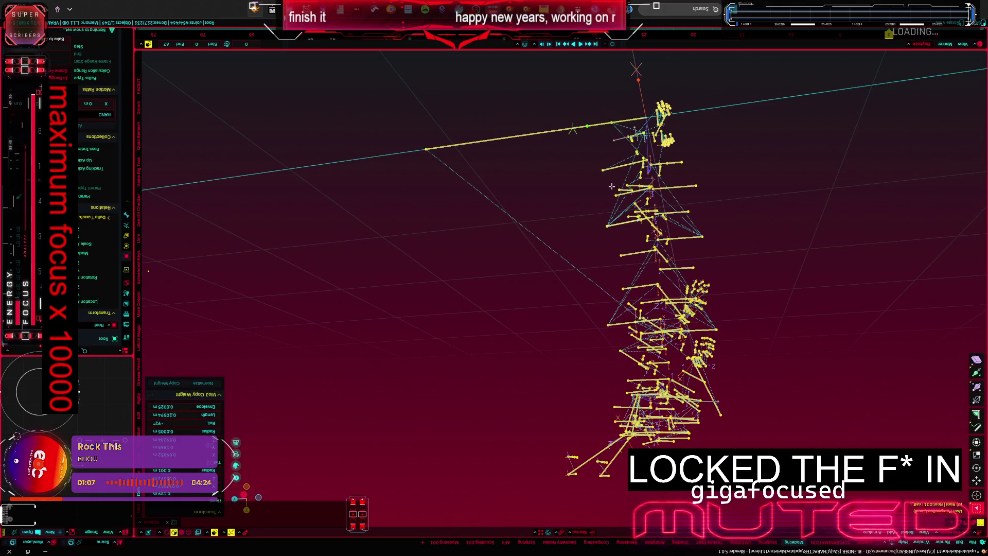
{"action": "scroll", "coordinate": [661, 319], "scroll_direction": "up", "scroll_amount": 5}
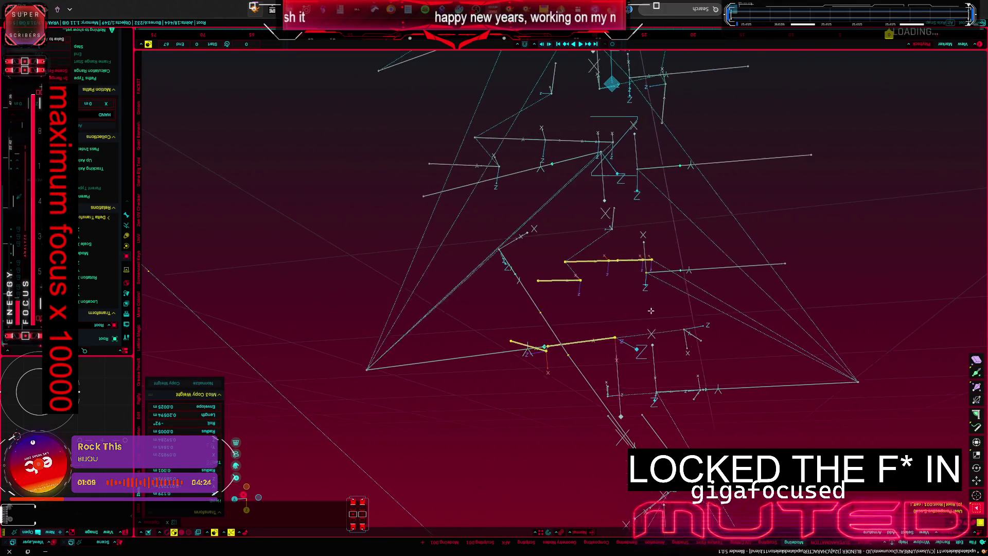
Step: Move the long diagonal bone chain onto the joint and shorten the bone next to it
{"action": "middle_click_drag", "start_coordinate": [656, 325], "coordinate": [586, 289]}
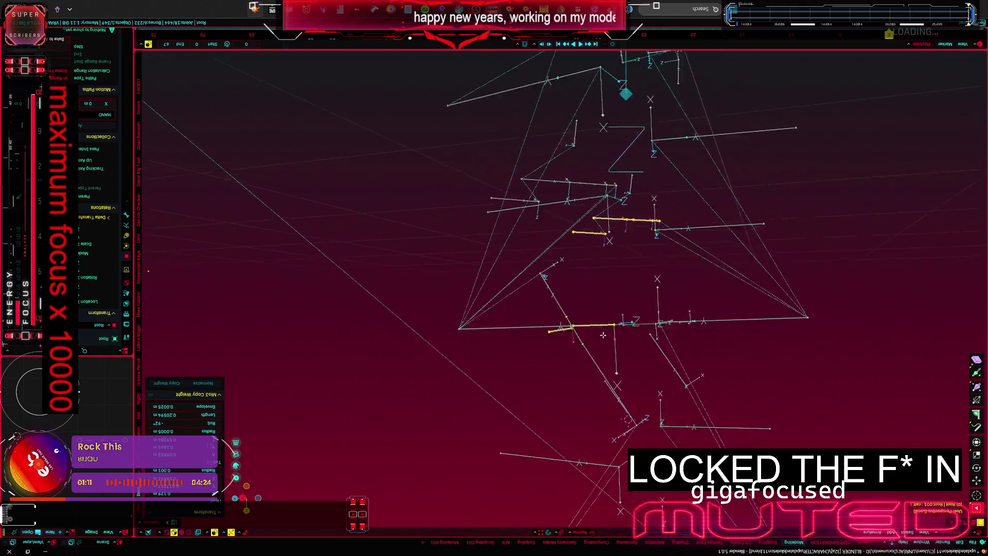
{"action": "left_click", "coordinate": [560, 289]}
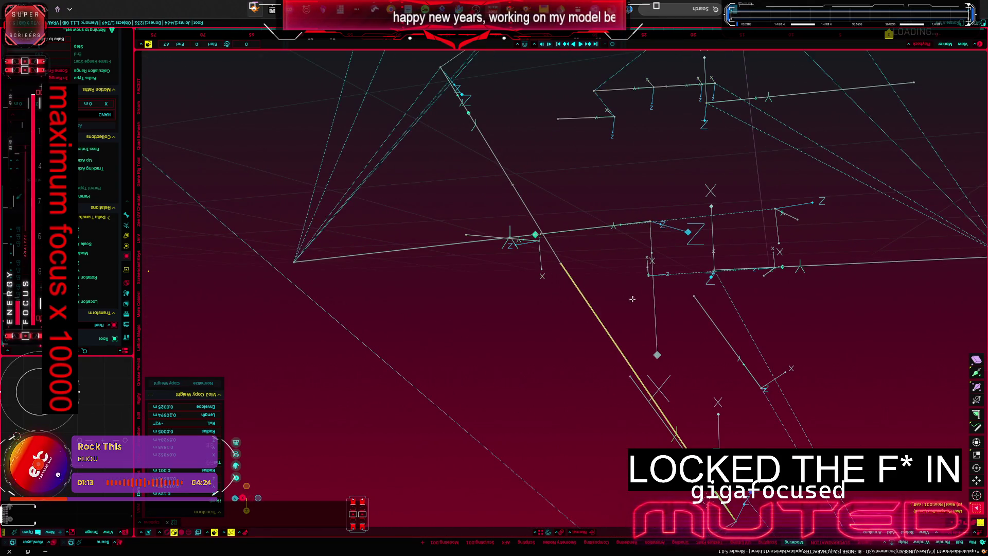
{"action": "left_click", "coordinate": [632, 378]}
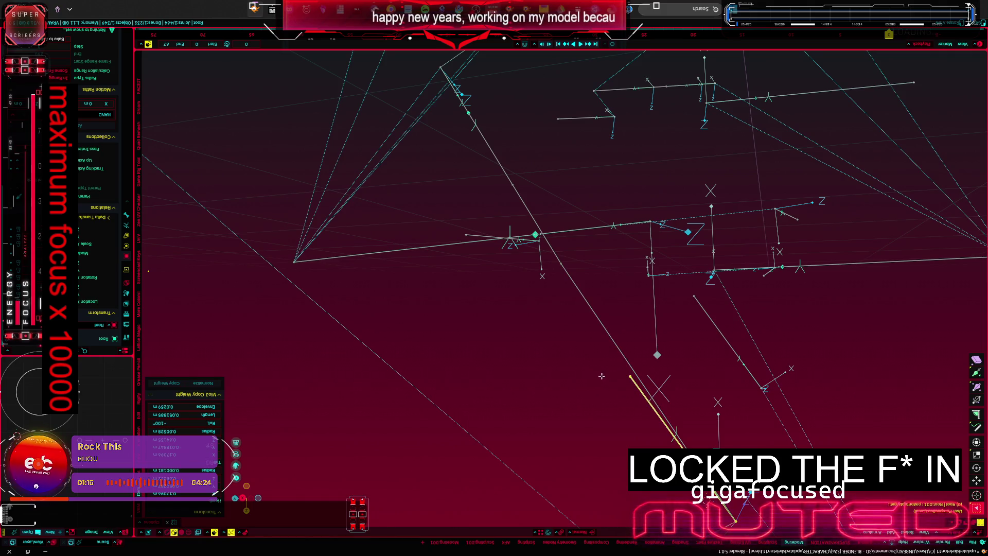
{"action": "right_click", "coordinate": [576, 366]}
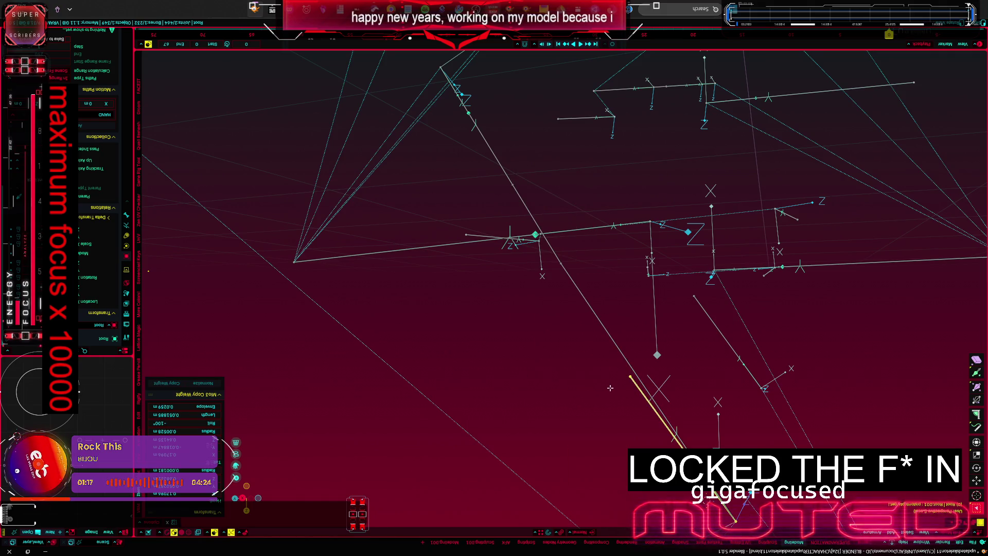
{"action": "left_click", "coordinate": [630, 375]}
{"action": "mouse_move", "coordinate": [631, 375]}
{"action": "middle_mouse_down"}
{"action": "mouse_move", "coordinate": [551, 302]}
{"action": "mouse_move", "coordinate": [555, 282]}
{"action": "middle_mouse_up"}
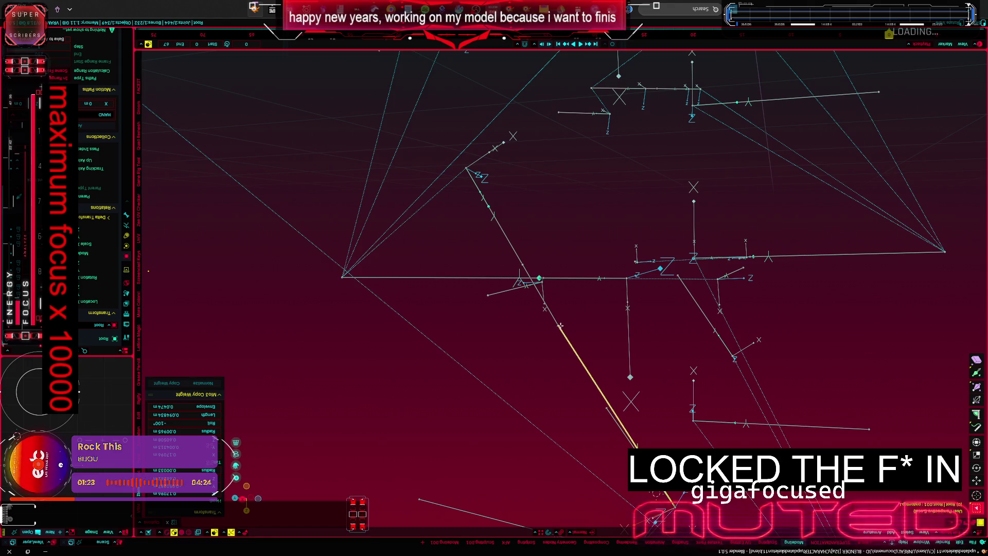
{"action": "key", "text": "g"}
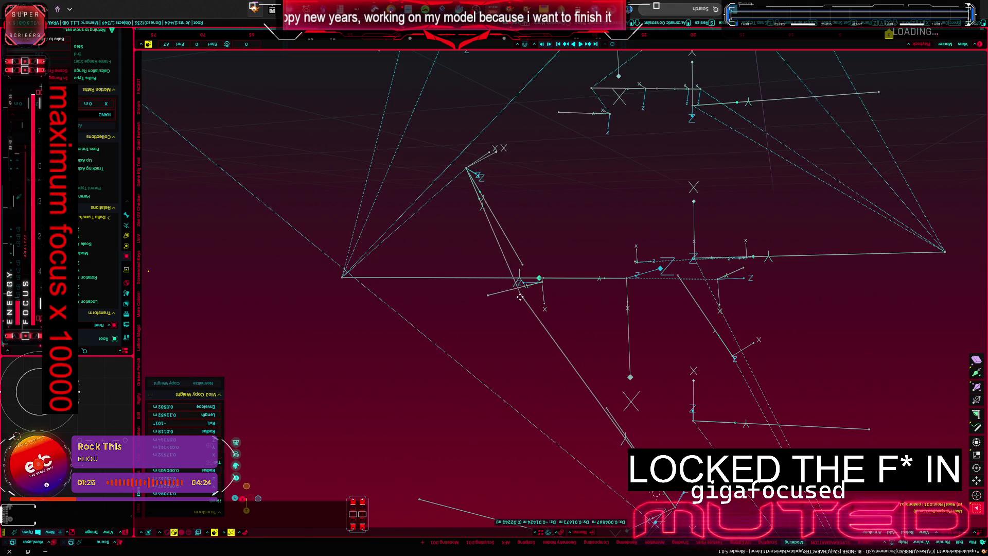
{"action": "left_click", "coordinate": [549, 322]}
{"action": "left_click", "coordinate": [544, 310]}
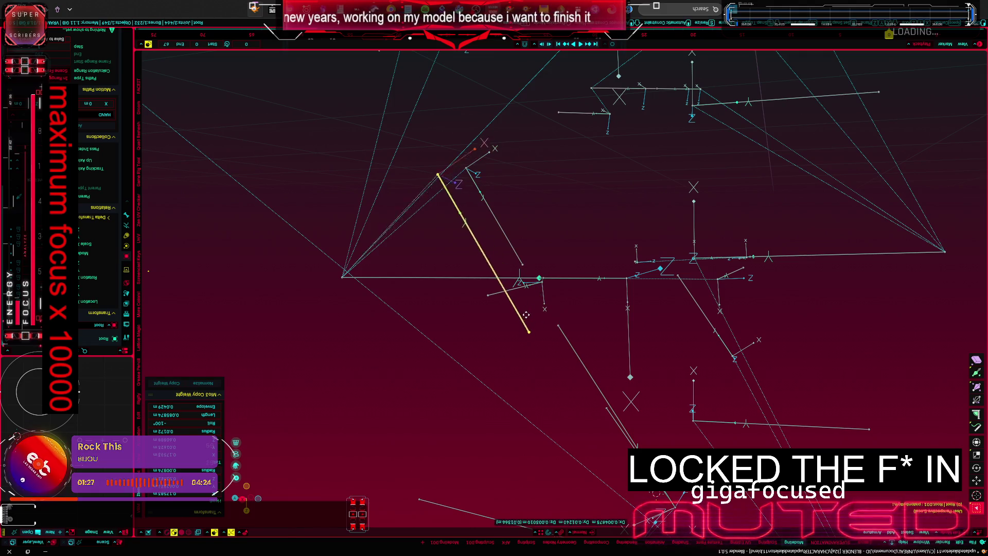
{"action": "key", "text": "s"}
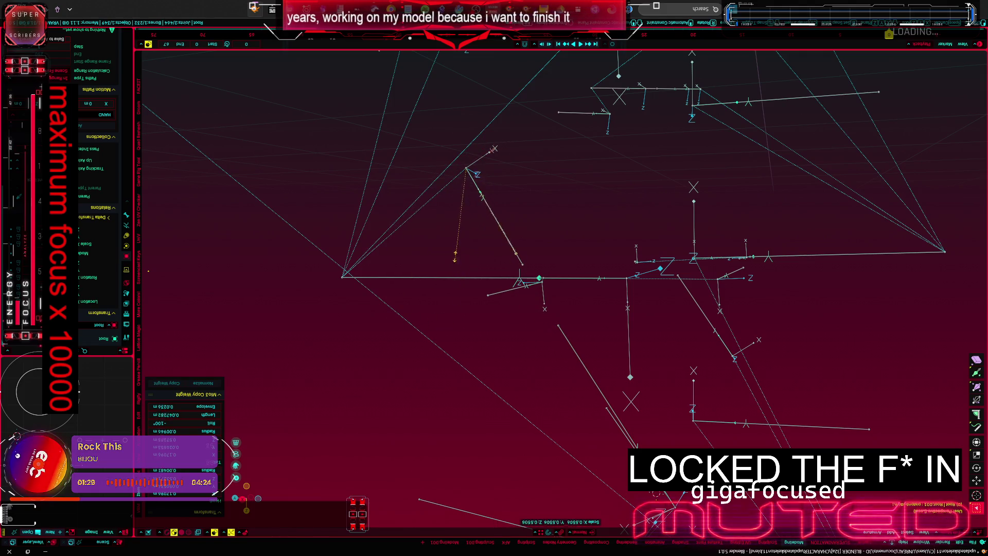
{"action": "left_click", "coordinate": [536, 338]}
Step: Reposition the lower bone, scale it to about half size and place its end at the joint
{"action": "key", "text": "g"}
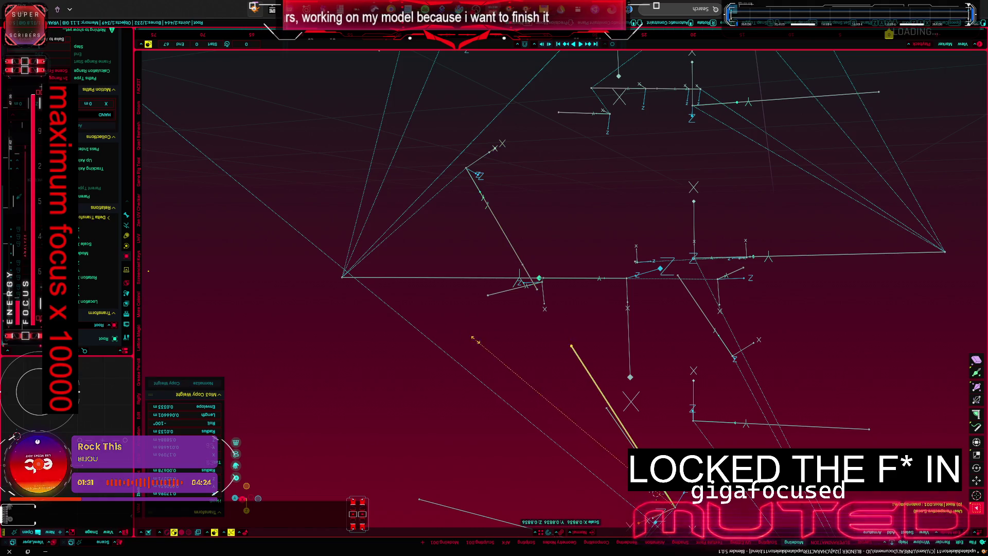
{"action": "left_click", "coordinate": [462, 169]}
{"action": "key", "text": "s"}
{"action": "left_click", "coordinate": [478, 330]}
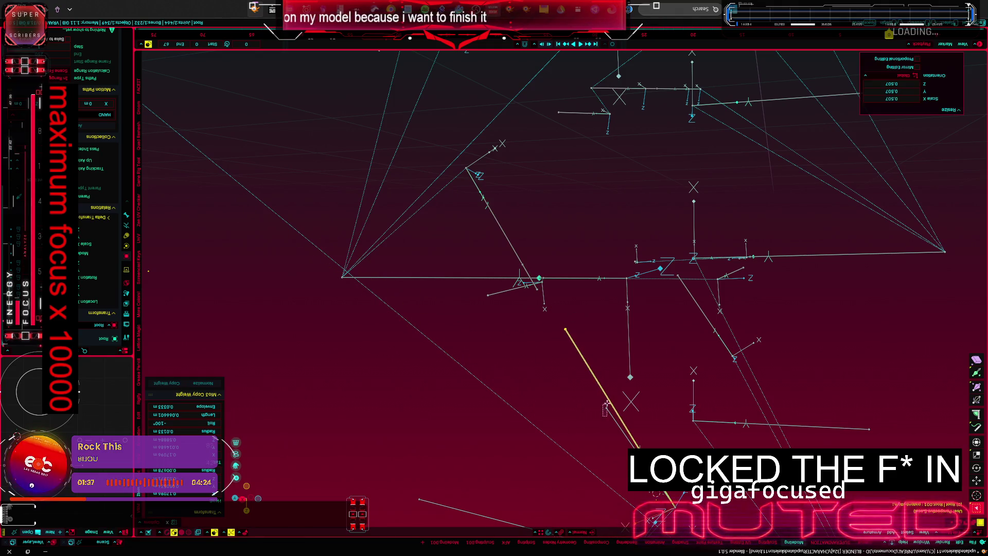
{"action": "key", "text": "g"}
{"action": "left_click", "coordinate": [546, 318]}
{"action": "left_click", "coordinate": [587, 404]}
{"action": "key", "text": "g"}
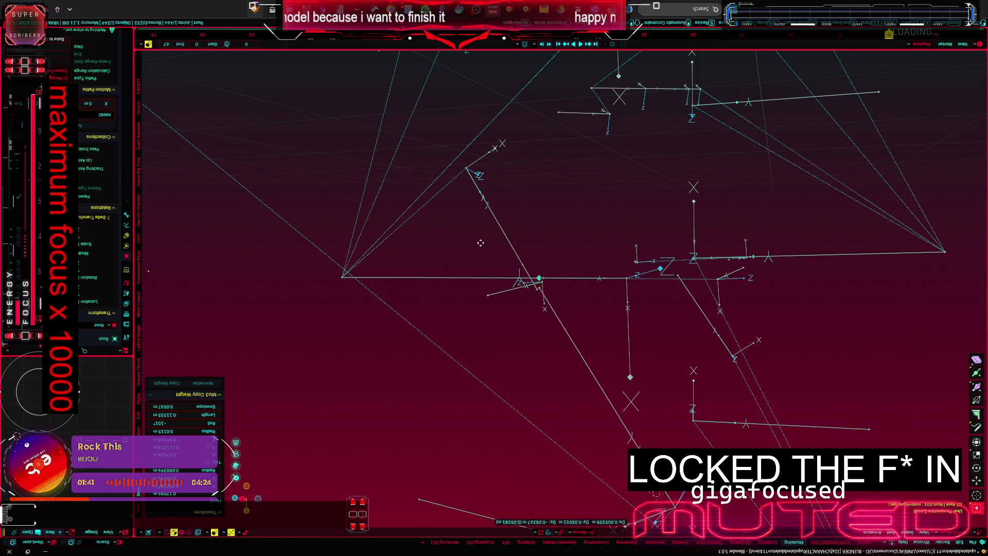
{"action": "left_click", "coordinate": [463, 169]}
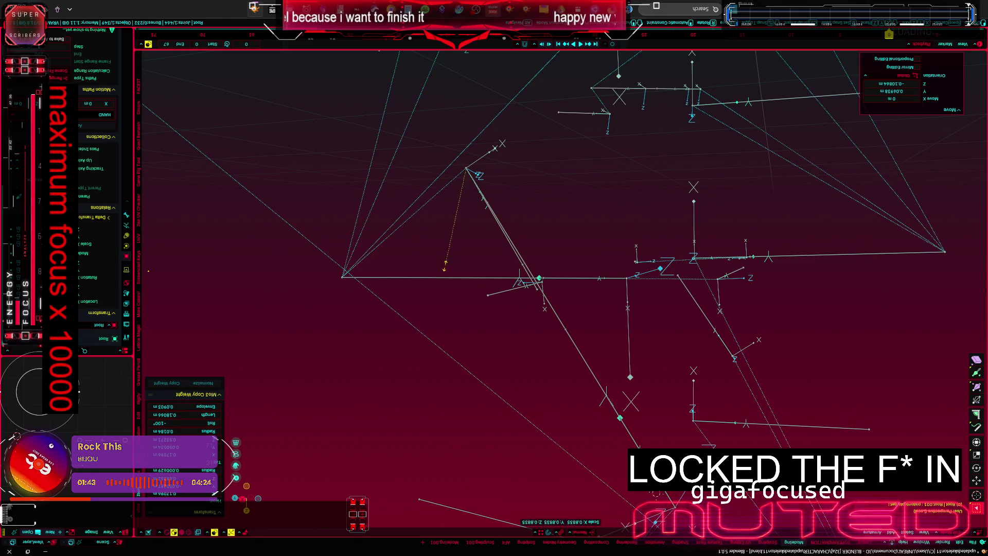
Step: Shrink the lower bone further and move its head and tip up to the joint
{"action": "left_click", "coordinate": [580, 338]}
{"action": "left_click", "coordinate": [586, 371]}
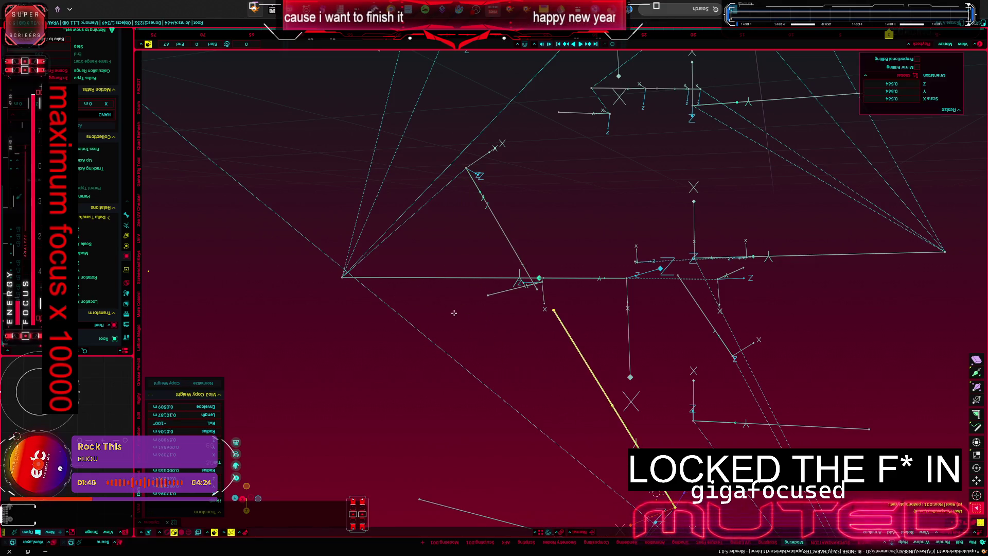
{"action": "left_click", "coordinate": [568, 339], "text": "shift"}
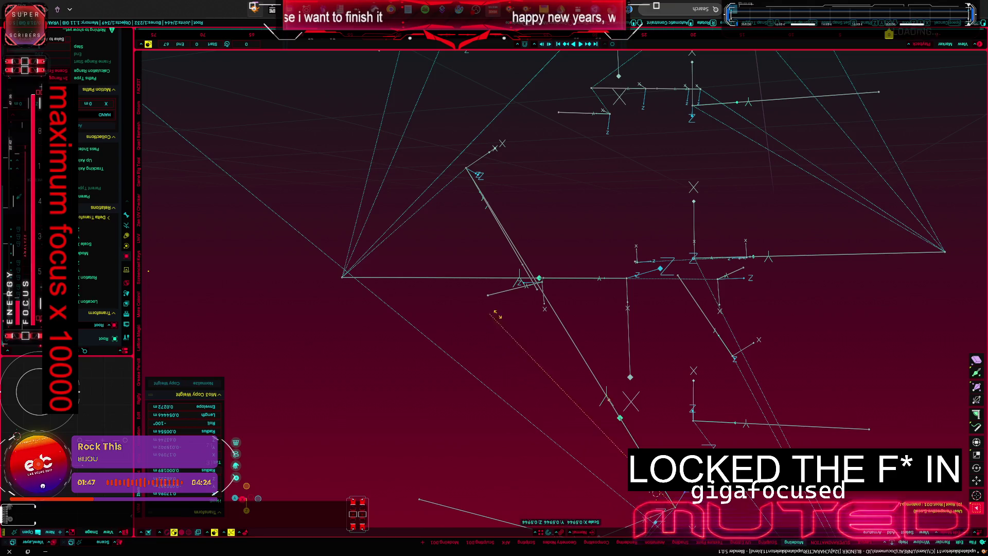
{"action": "left_click", "coordinate": [574, 351]}
{"action": "key", "text": "s"}
{"action": "left_click", "coordinate": [564, 333]}
{"action": "middle_click_drag", "start_coordinate": [565, 334], "coordinate": [622, 389]}
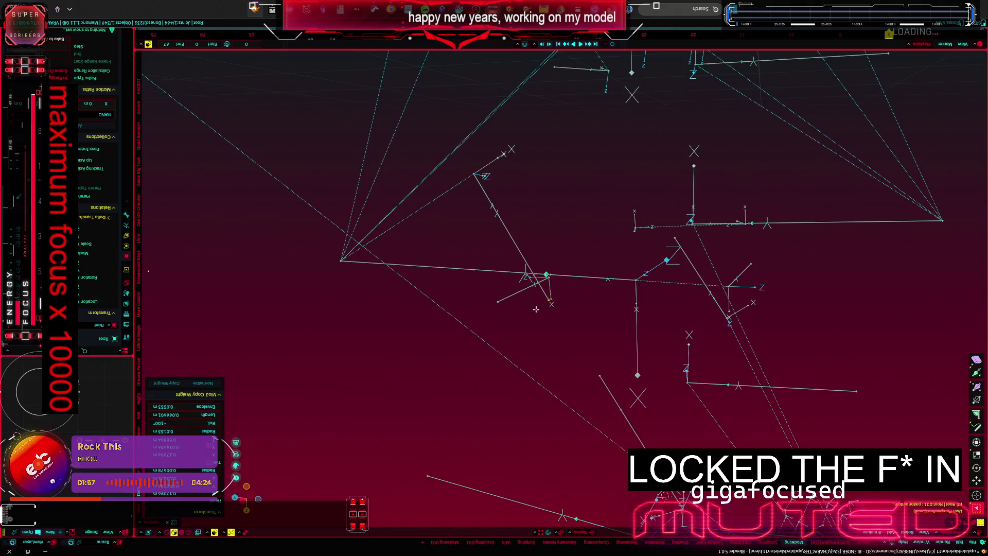
{"action": "key", "text": "g"}
{"action": "left_click", "coordinate": [526, 243]}
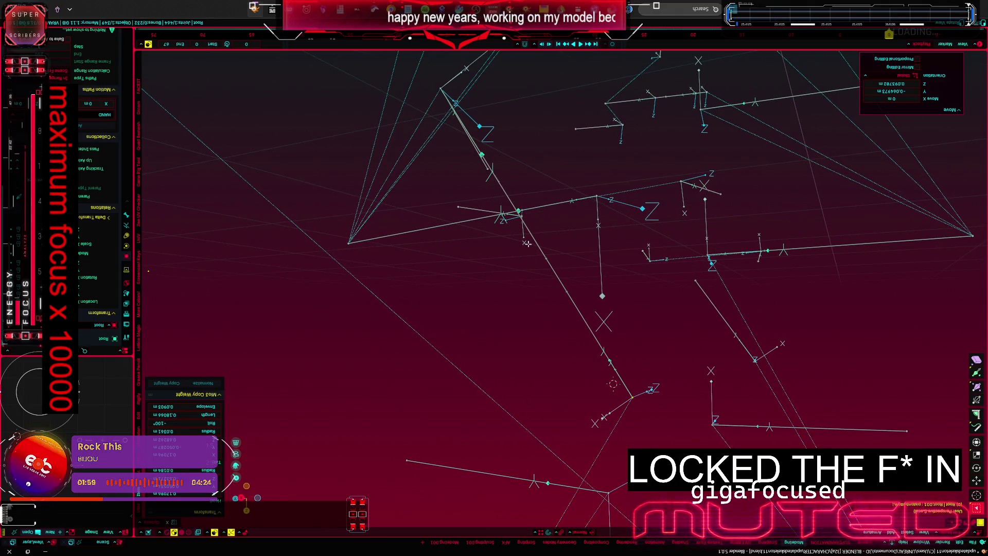
{"action": "key", "text": "g"}
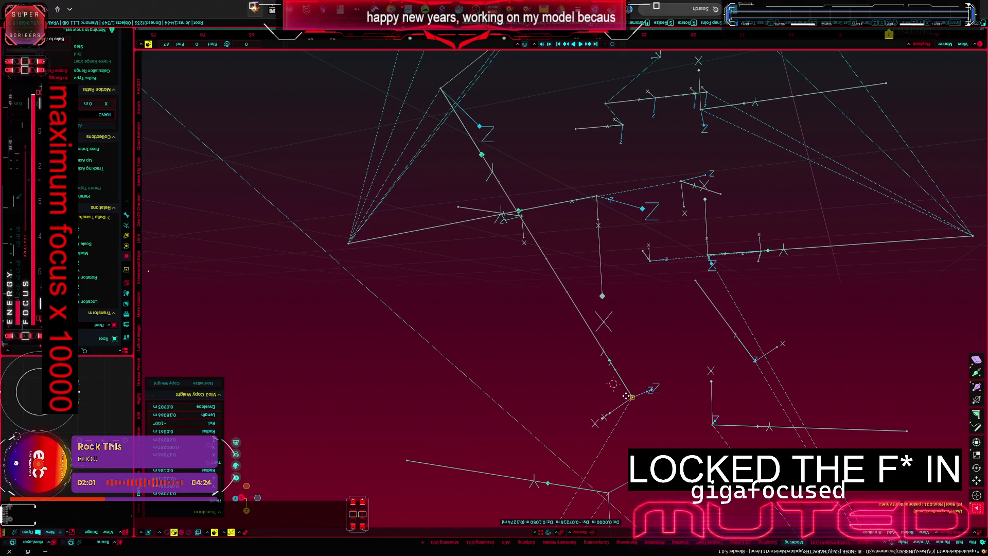
{"action": "left_click", "coordinate": [616, 384]}
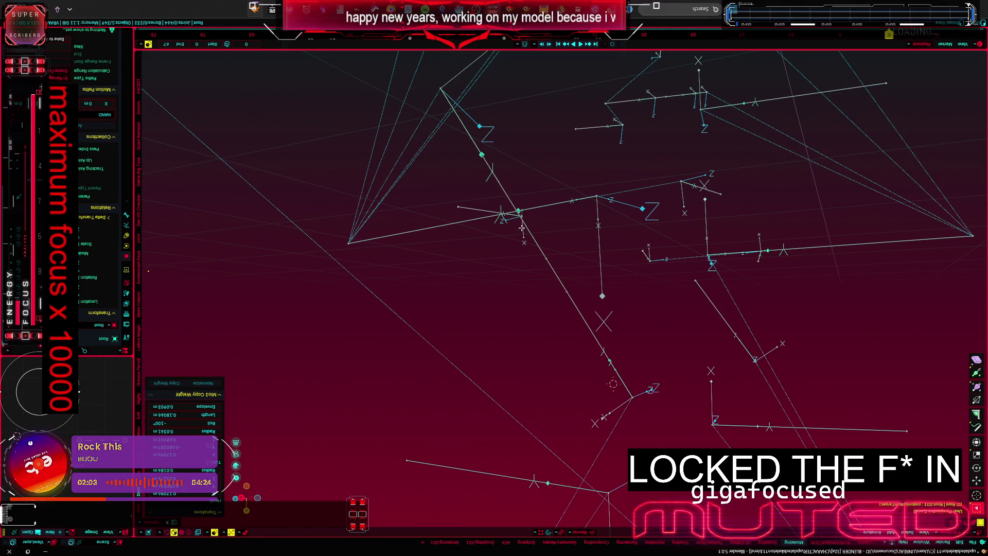
Step: Rescale the long leg bone toward its head, settle it at nearly full length, then return to Object Mode
{"action": "middle_click_drag", "start_coordinate": [527, 241], "coordinate": [433, 103]}
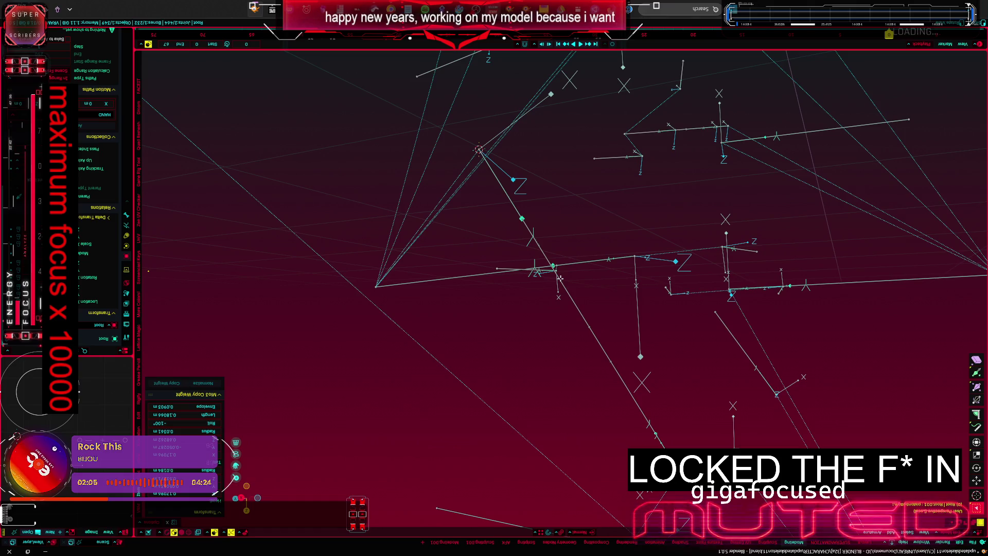
{"action": "left_click", "coordinate": [566, 292]}
{"action": "key", "text": "s"}
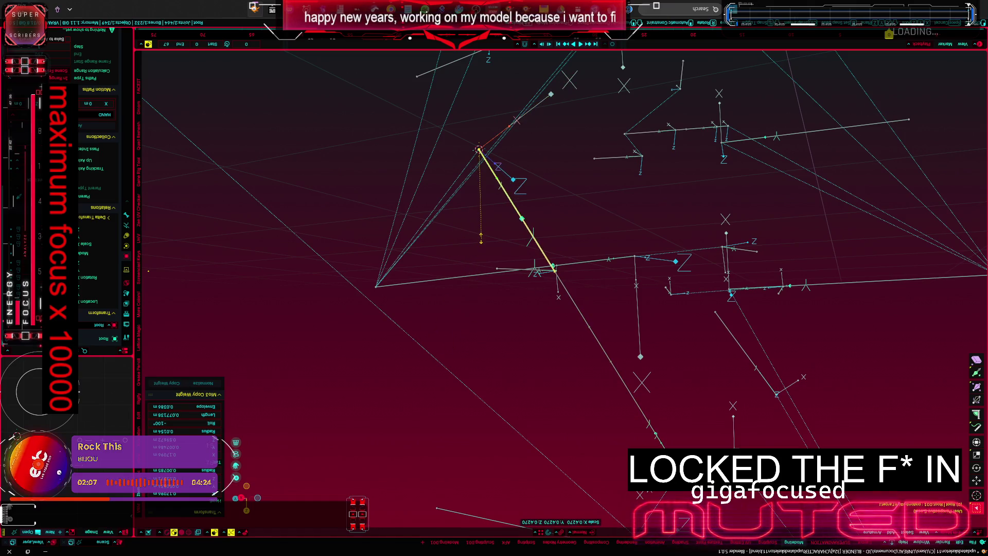
{"action": "left_click", "coordinate": [480, 238]}
{"action": "key", "text": "ctrl+z"}
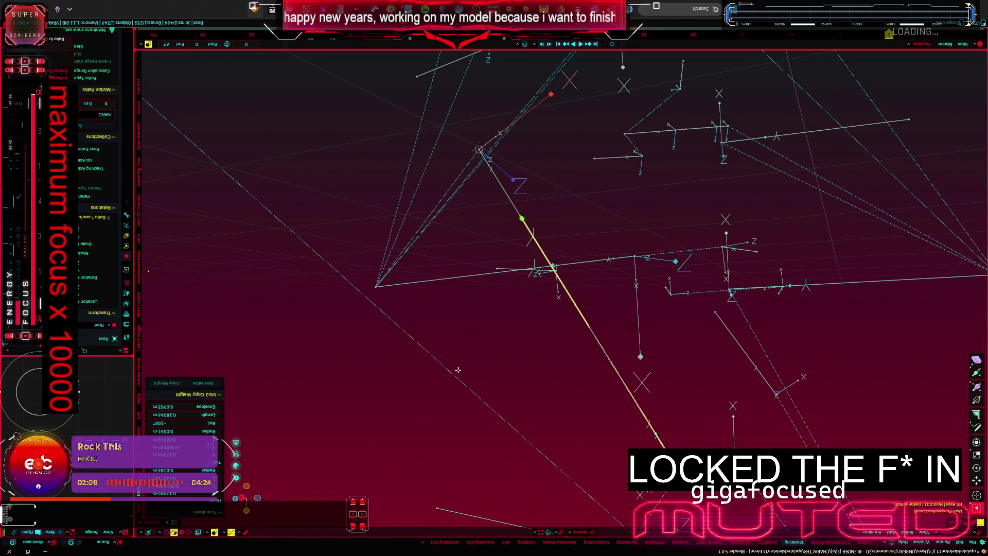
{"action": "key", "text": "s"}
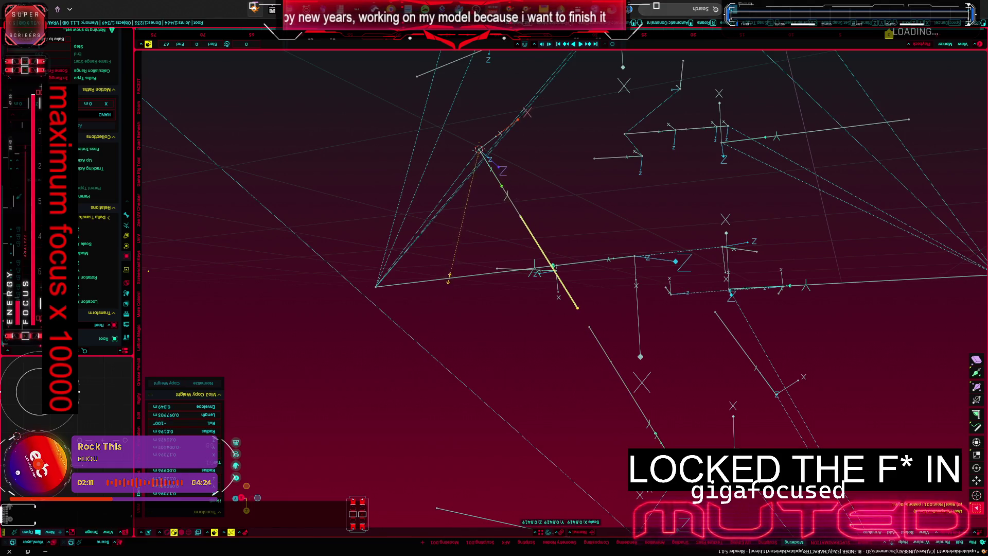
{"action": "left_click", "coordinate": [450, 271]}
{"action": "middle_click_drag", "start_coordinate": [451, 270], "coordinate": [500, 221]}
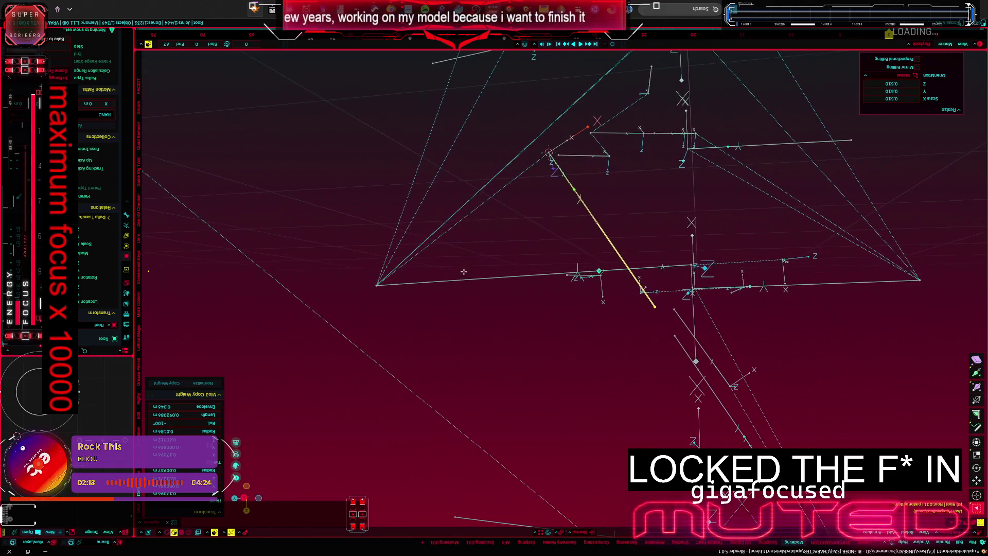
{"action": "key", "text": "s"}
{"action": "left_click", "coordinate": [567, 237]}
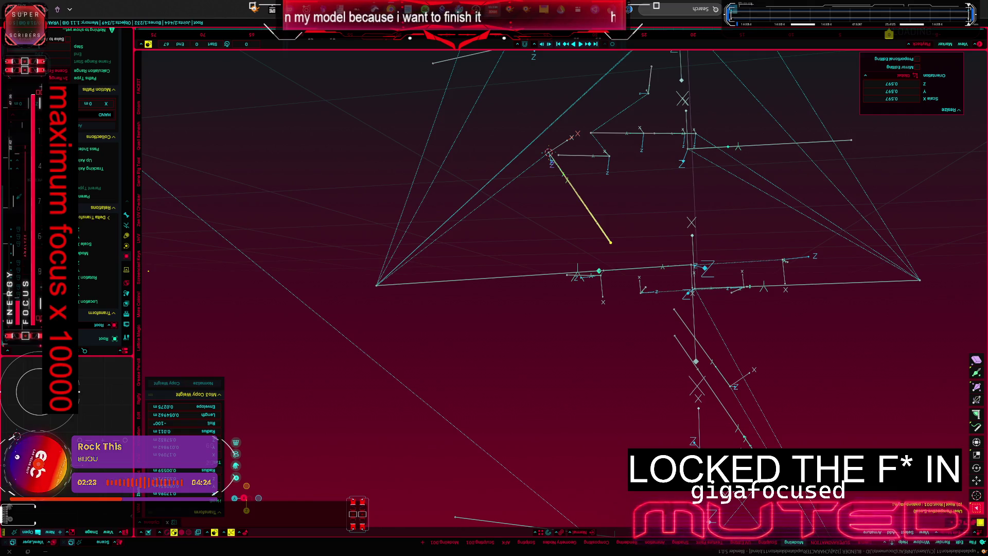
{"action": "key", "text": "Tab"}
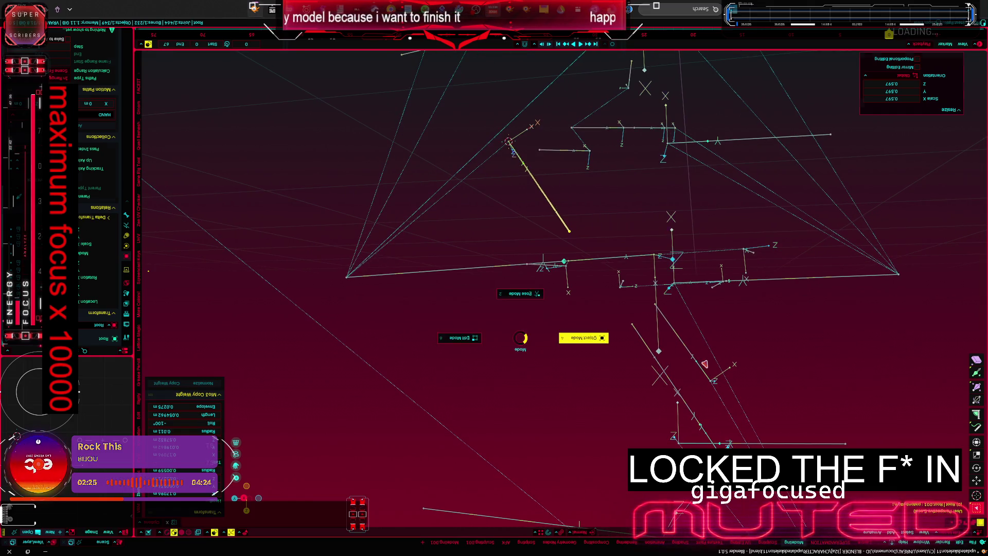
Step: Select the armature and reveal all the hidden objects again with Alt+H
{"action": "left_click", "coordinate": [667, 349]}
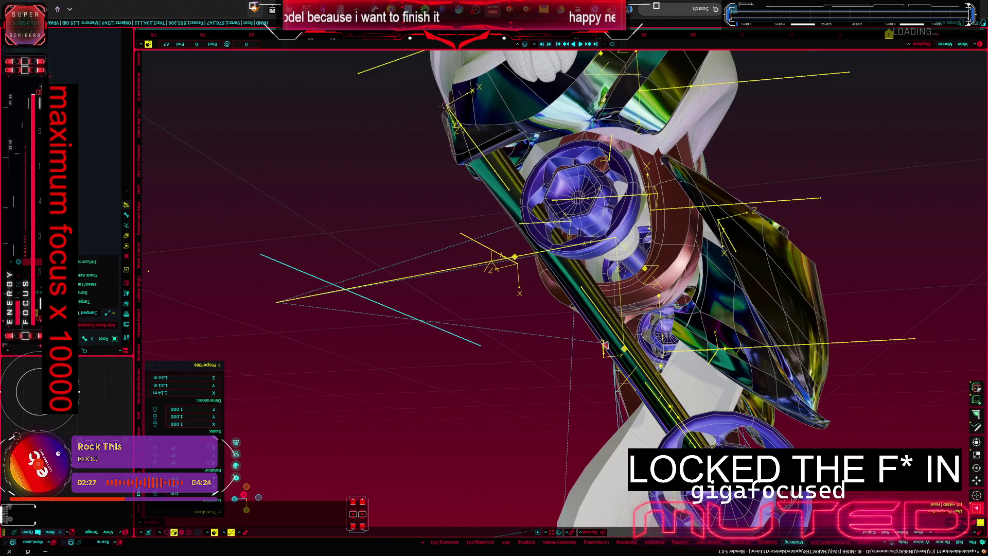
{"action": "middle_click_drag", "start_coordinate": [604, 345], "coordinate": [542, 353]}
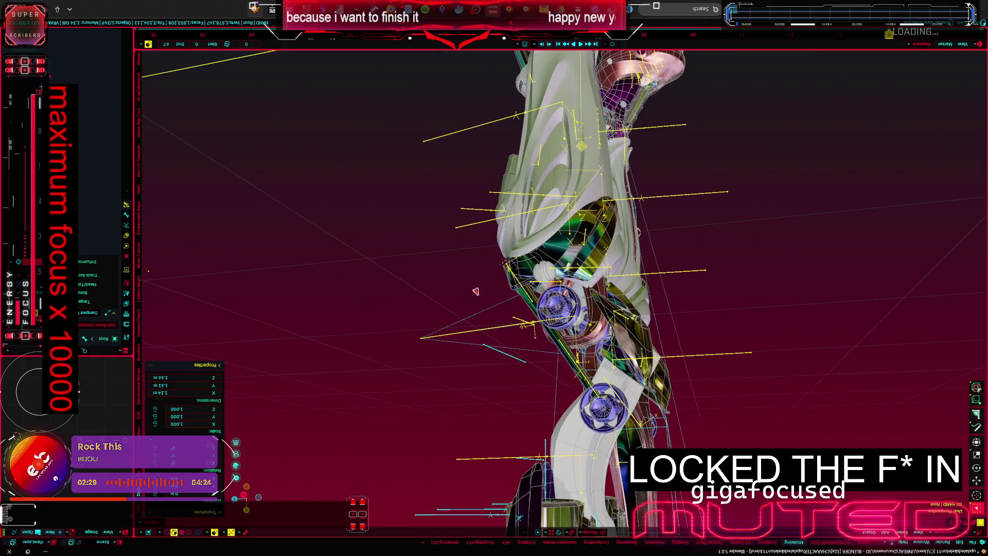
{"action": "key", "text": "alt+h"}
{"action": "middle_click_drag", "start_coordinate": [475, 291], "coordinate": [520, 343]}
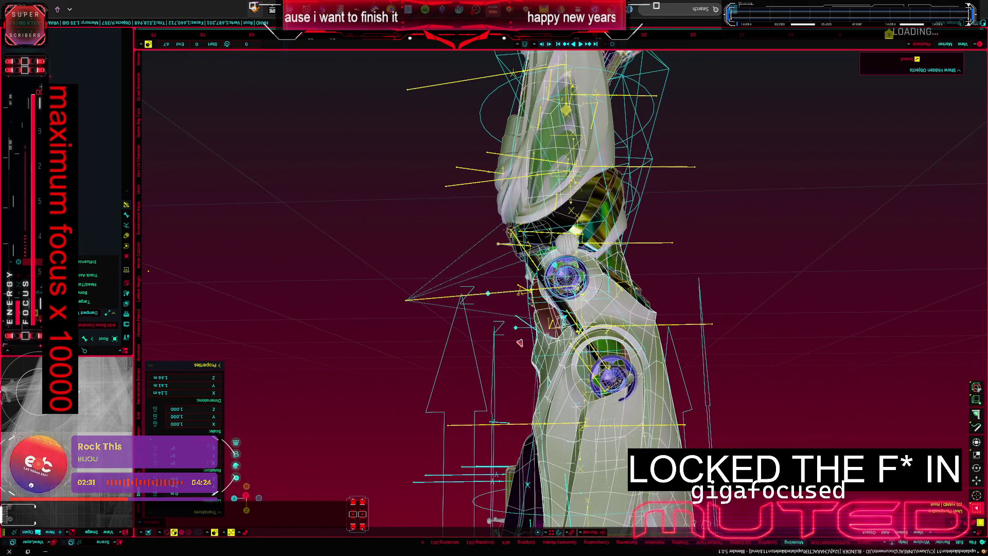
{"action": "scroll", "coordinate": [519, 342], "scroll_direction": "up", "scroll_amount": 3}
{"action": "scroll", "coordinate": [534, 300], "scroll_direction": "up", "scroll_amount": 2}
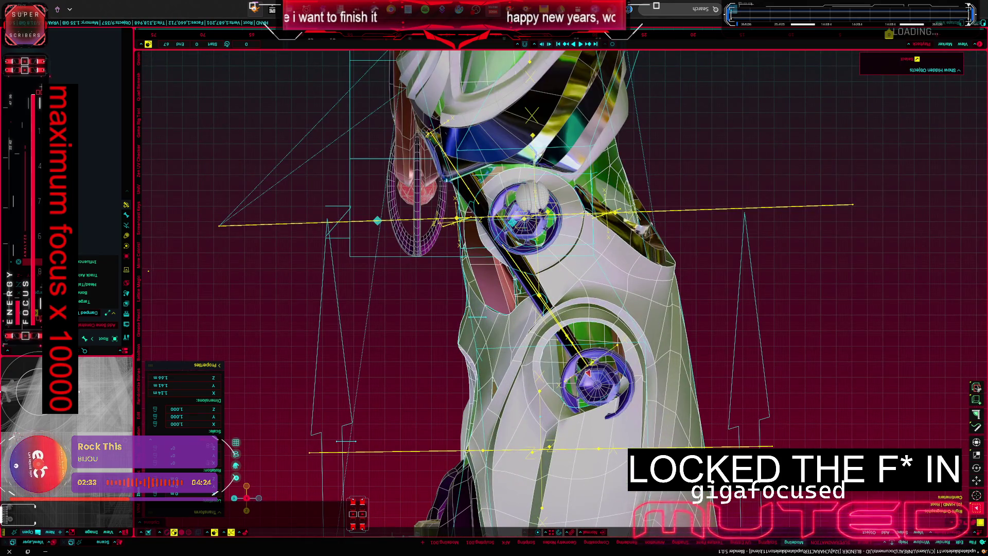
Step: Isolate the lower joint cylinder together with the armature in Local View and frame the cylinder
{"action": "left_click", "coordinate": [587, 373]}
{"action": "middle_click_drag", "start_coordinate": [588, 373], "coordinate": [523, 306]}
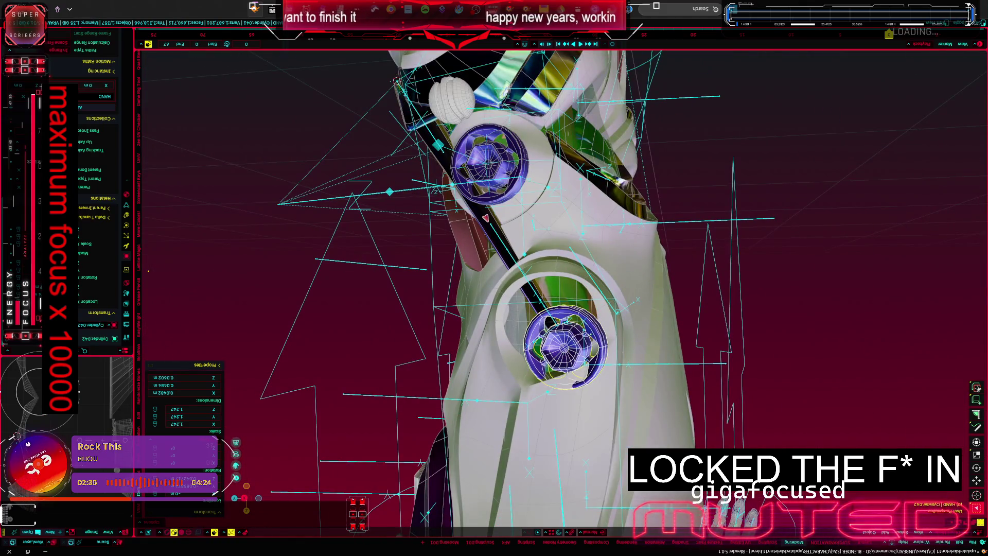
{"action": "left_click", "coordinate": [522, 307]}
{"action": "key", "text": "KP_Divide"}
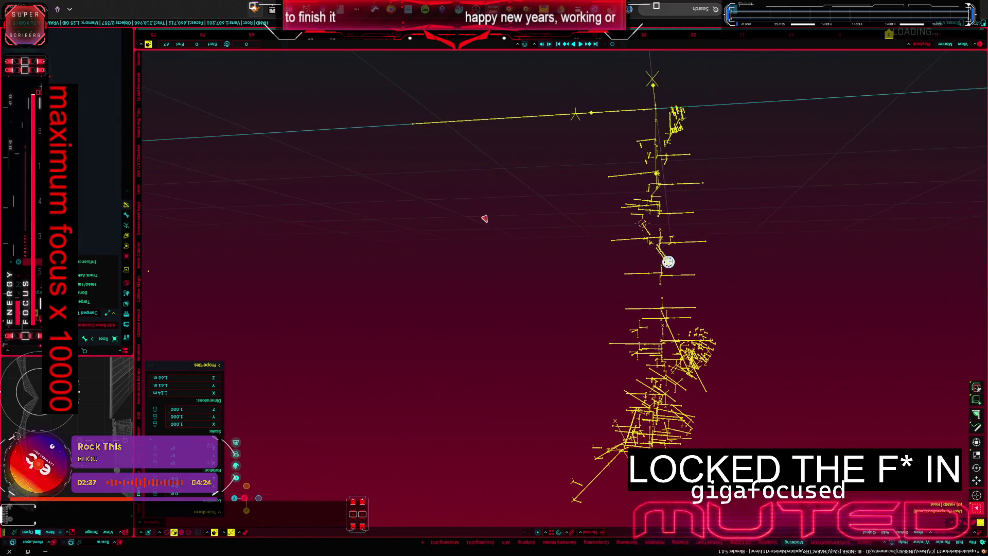
{"action": "left_click", "coordinate": [669, 260]}
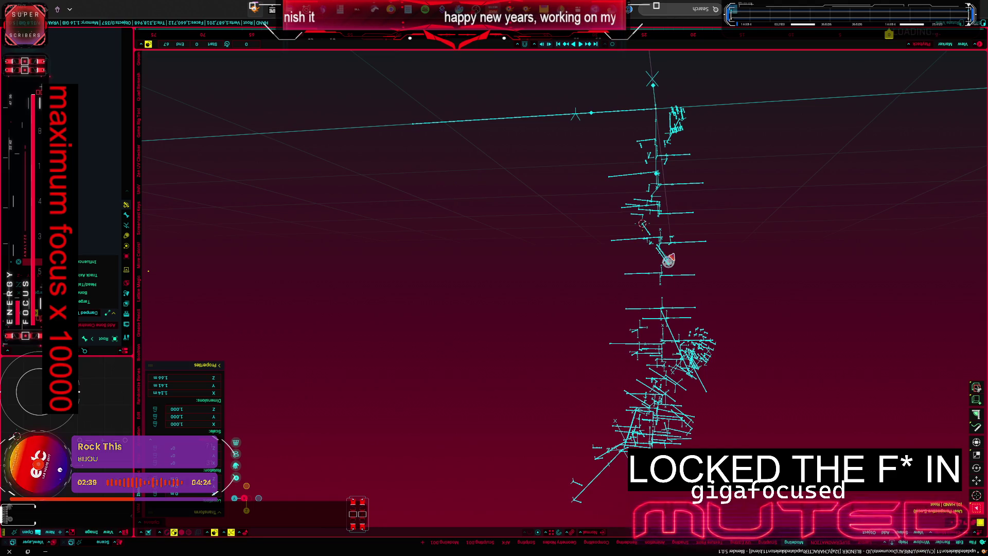
{"action": "left_click", "coordinate": [661, 256]}
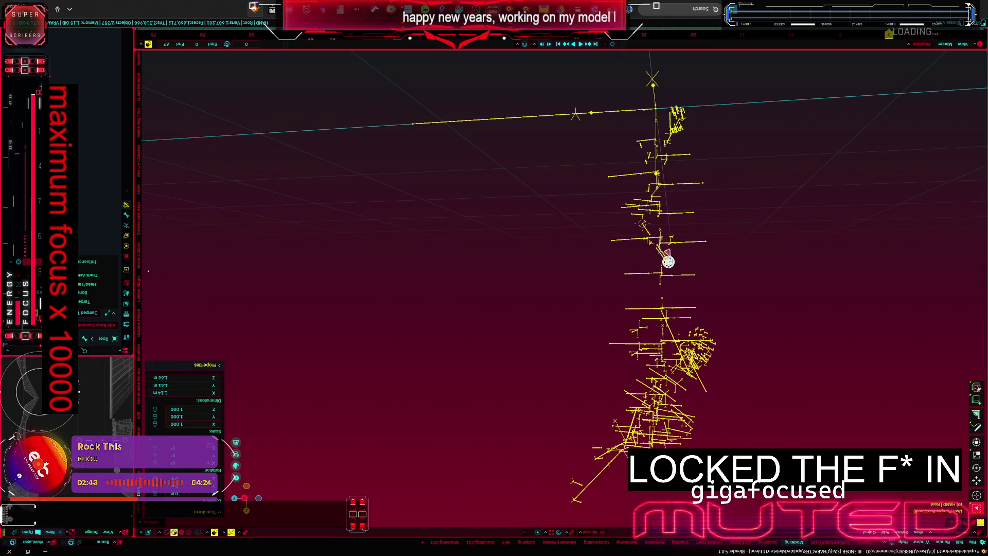
{"action": "middle_click_drag", "start_coordinate": [667, 261], "coordinate": [624, 260]}
{"action": "scroll", "coordinate": [625, 259], "scroll_direction": "up", "scroll_amount": 5}
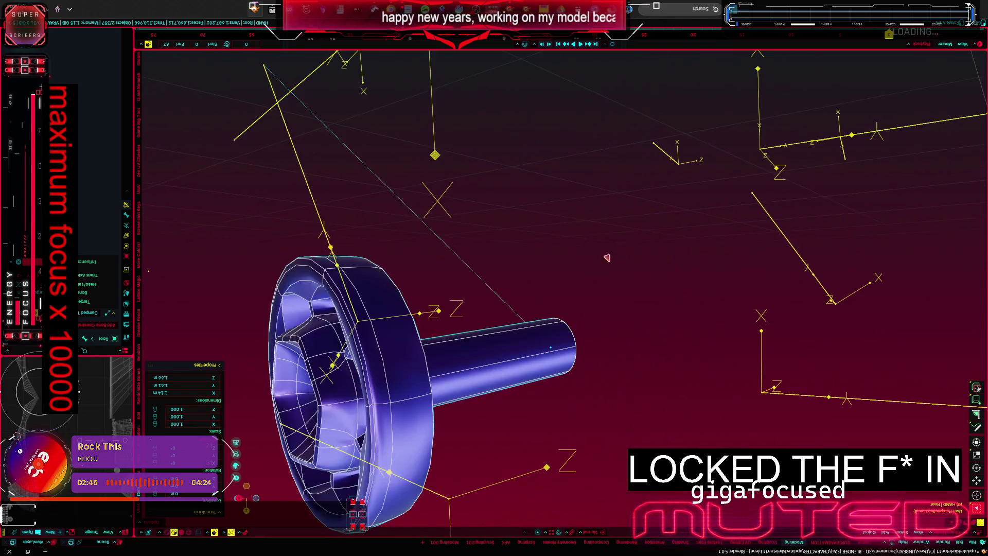
Step: Snap the blue joint cylinder onto the 3D cursor from Object Mode
{"action": "left_click", "coordinate": [481, 308]}
{"action": "mouse_move", "coordinate": [481, 307]}
{"action": "middle_mouse_down"}
{"action": "mouse_move", "coordinate": [560, 276]}
{"action": "mouse_move", "coordinate": [545, 282]}
{"action": "mouse_move", "coordinate": [423, 163]}
{"action": "middle_mouse_up"}
{"action": "scroll", "coordinate": [545, 283], "scroll_direction": "up", "scroll_amount": 5}
{"action": "scroll", "coordinate": [546, 283], "scroll_direction": "down", "scroll_amount": 3}
{"action": "left_click", "coordinate": [440, 157]}
{"action": "key", "text": "Tab"}
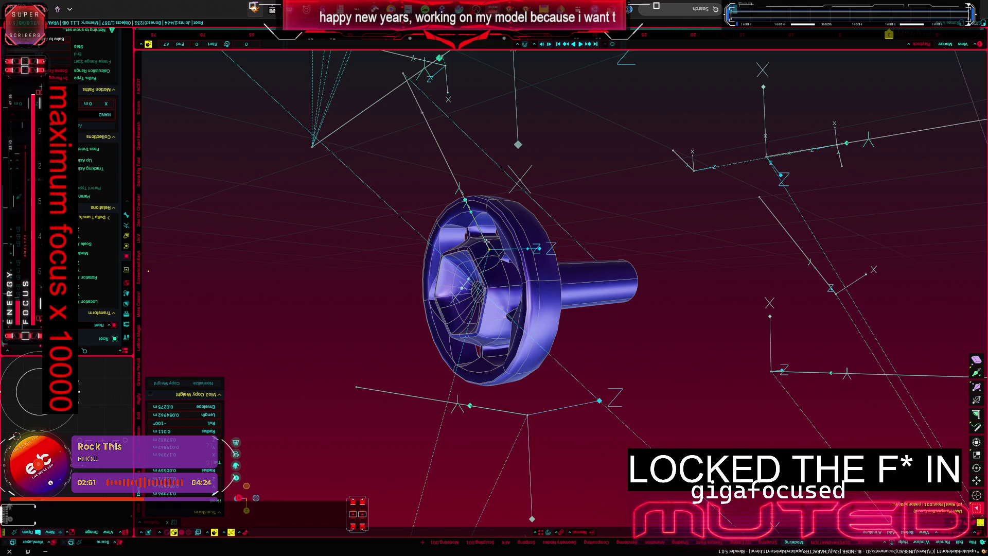
{"action": "left_click", "coordinate": [477, 174]}
{"action": "key", "text": "shift+s"}
{"action": "left_click", "coordinate": [494, 154]}
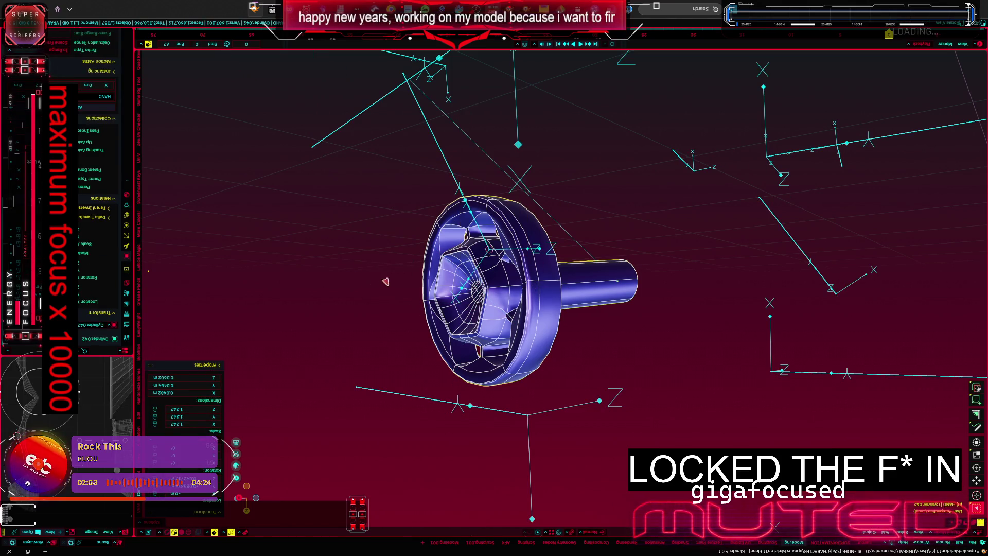
Step: Slide the cylinder along the Y axis into the socket and bring the whole character back into view
{"action": "middle_click_drag", "start_coordinate": [383, 398], "coordinate": [395, 267]}
{"action": "key", "text": "g"}
{"action": "key", "text": "y"}
{"action": "left_click", "coordinate": [397, 266]}
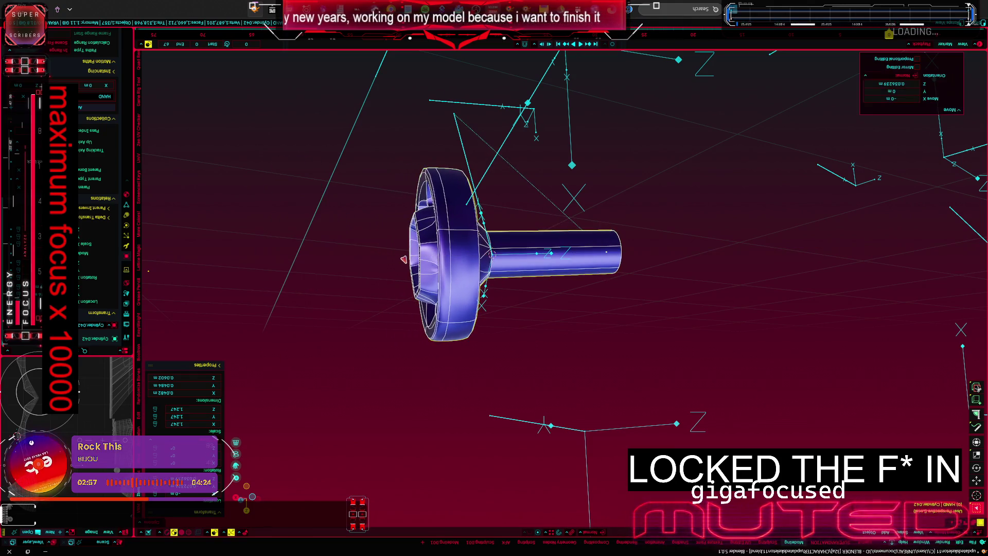
{"action": "key", "text": "KP_Divide"}
Step: Check the seated bolts with overlays toggled off and on, then make the Root armature active
{"action": "key", "text": "shift+alt+z"}
{"action": "mouse_move", "coordinate": [461, 277]}
{"action": "middle_mouse_down"}
{"action": "mouse_move", "coordinate": [479, 277]}
{"action": "mouse_move", "coordinate": [355, 272]}
{"action": "mouse_move", "coordinate": [439, 249]}
{"action": "middle_mouse_up"}
{"action": "key", "text": "shift+alt+z"}
{"action": "key", "text": "shift+alt+z"}
{"action": "key", "text": "shift+alt+z"}
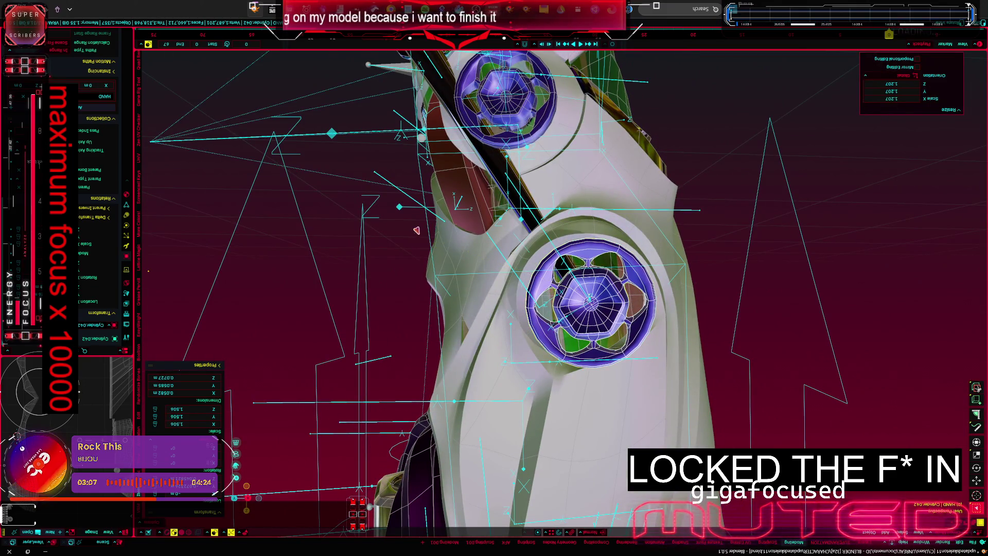
{"action": "mouse_move", "coordinate": [428, 232]}
{"action": "middle_mouse_down"}
{"action": "mouse_move", "coordinate": [365, 234]}
{"action": "mouse_move", "coordinate": [446, 263]}
{"action": "mouse_move", "coordinate": [350, 277]}
{"action": "middle_mouse_up"}
{"action": "key", "text": "shift+alt+z"}
{"action": "key", "text": "shift+alt+z"}
{"action": "left_click", "coordinate": [429, 267]}
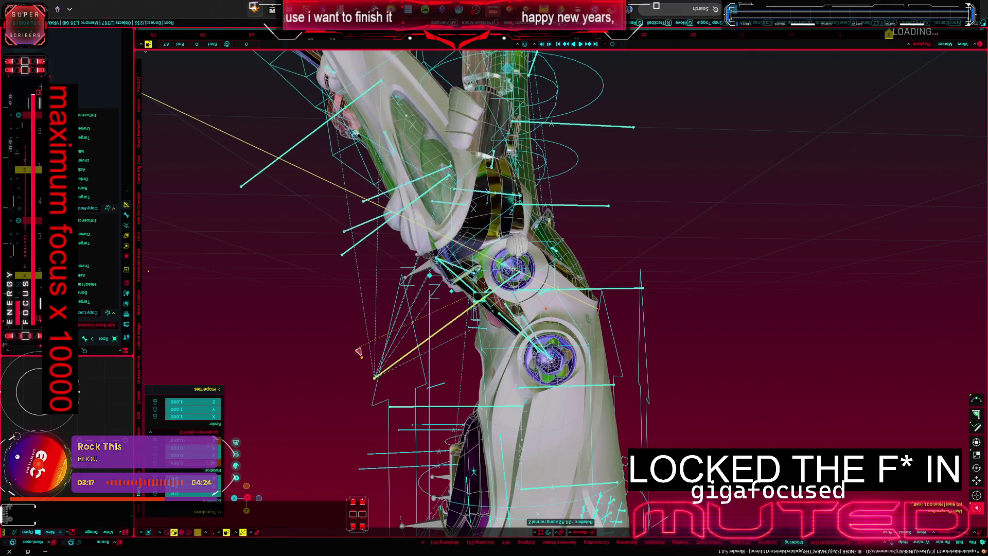
Step: Rotate a leg bone to bend the limb at the knee as a test pose
{"action": "left_click", "coordinate": [260, 260]}
{"action": "key", "text": "shift+alt+z"}
{"action": "key", "text": "r"}
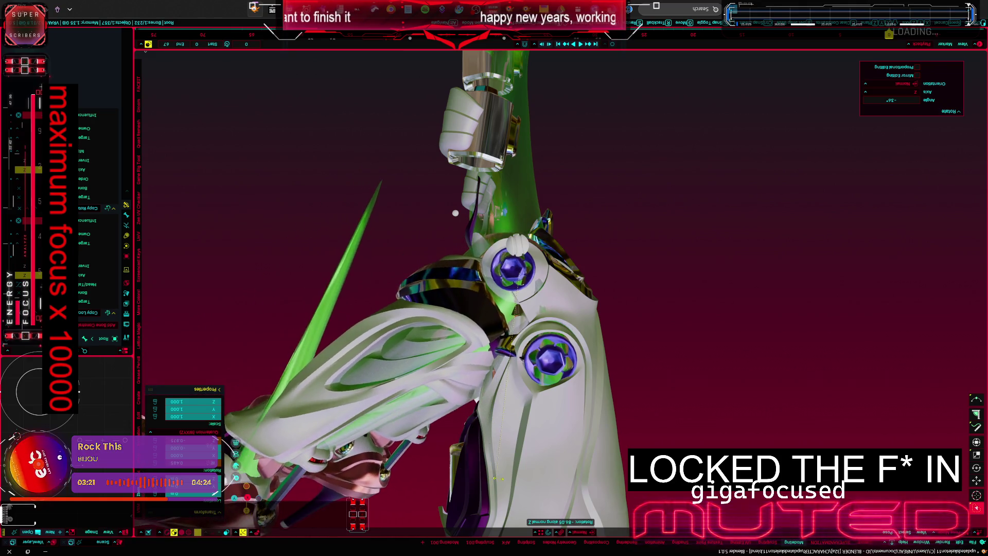
{"action": "left_click", "coordinate": [531, 479]}
{"action": "middle_click_drag", "start_coordinate": [531, 479], "coordinate": [427, 293]}
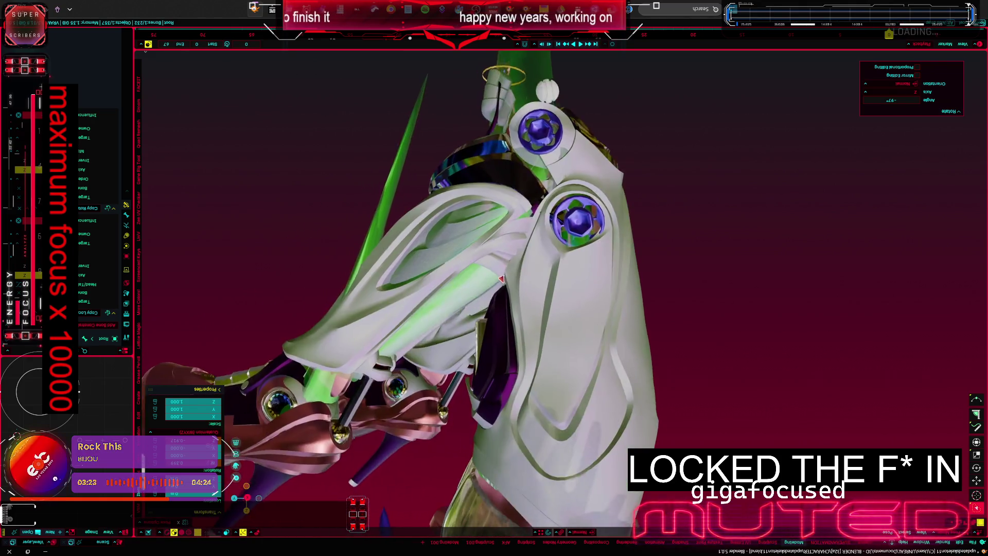
{"action": "key", "text": "r"}
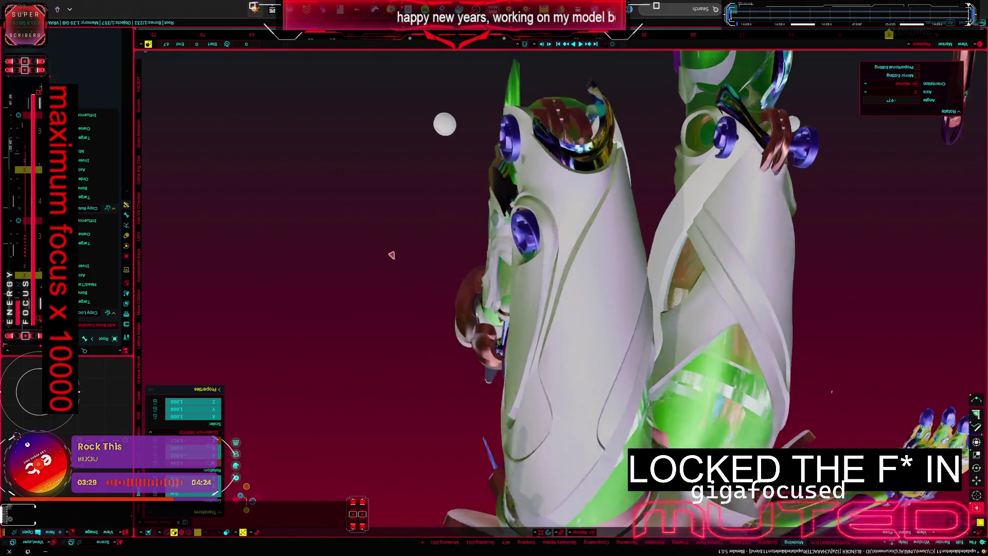
Step: Inspect the bent joint up close, then hide the mesh to leave only the bones
{"action": "middle_click_drag", "start_coordinate": [393, 254], "coordinate": [918, 369]}
{"action": "scroll", "coordinate": [919, 369], "scroll_direction": "up", "scroll_amount": 5}
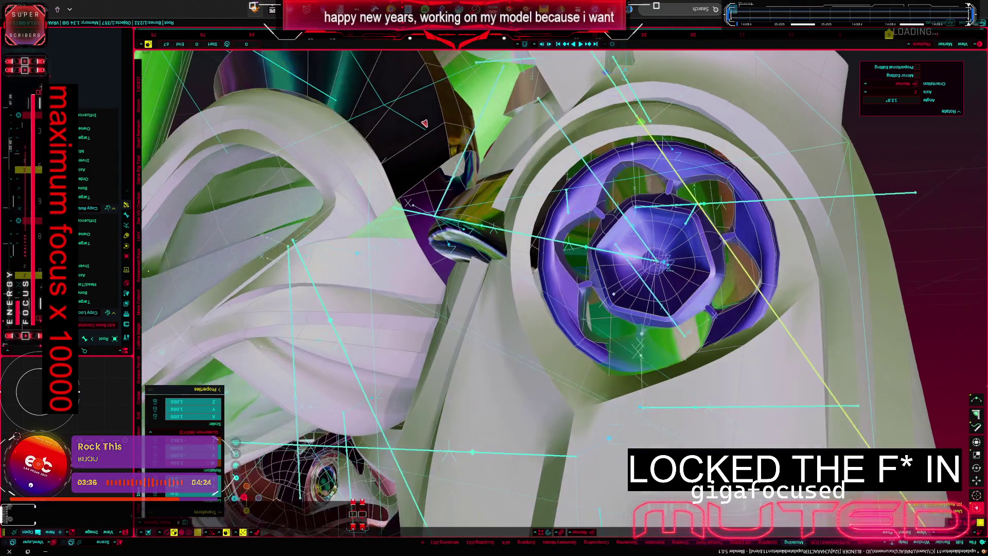
{"action": "middle_click_drag", "start_coordinate": [431, 130], "coordinate": [548, 175]}
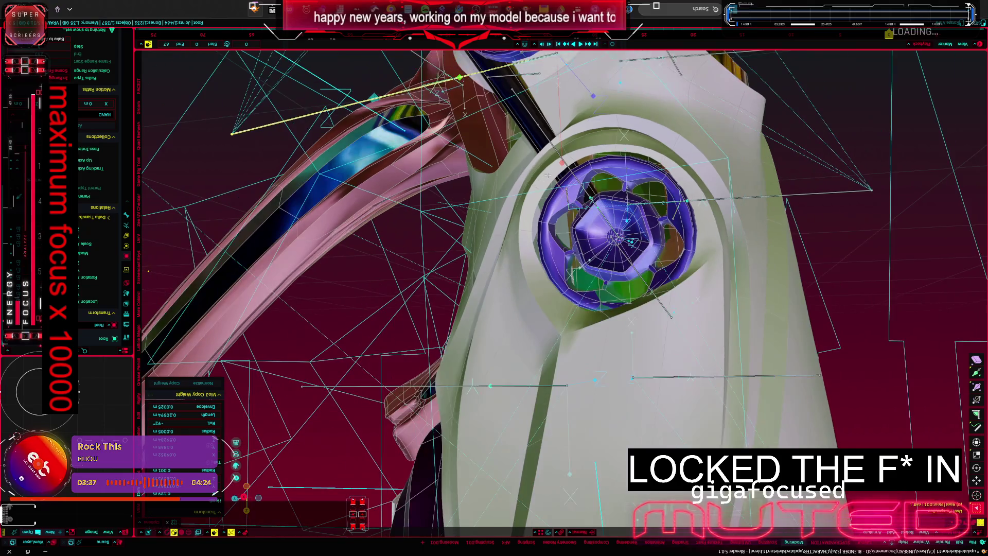
{"action": "scroll", "coordinate": [538, 248], "scroll_direction": "down", "scroll_amount": 5}
{"action": "key", "text": "h"}
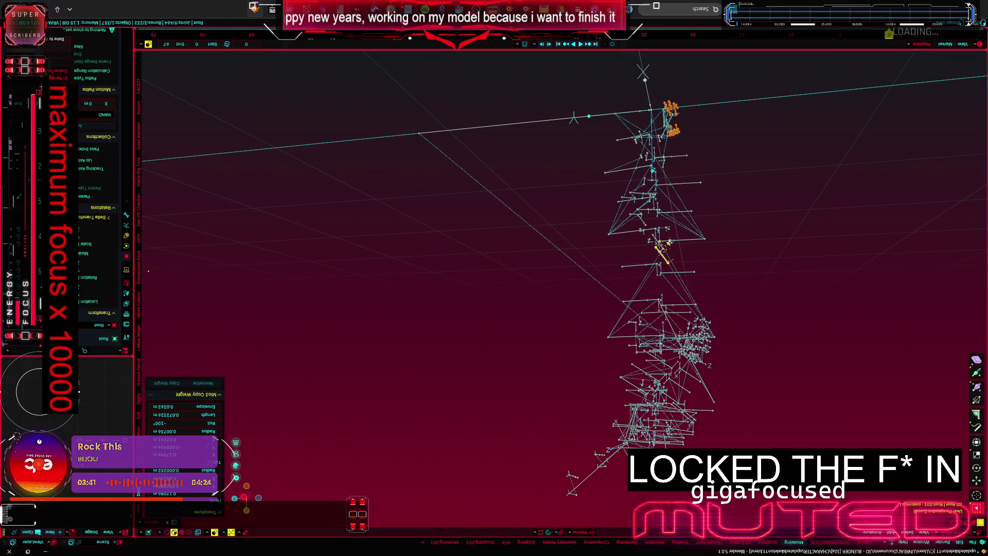
{"action": "scroll", "coordinate": [462, 353], "scroll_direction": "up", "scroll_amount": 3}
{"action": "scroll", "coordinate": [463, 353], "scroll_direction": "up", "scroll_amount": 2}
{"action": "scroll", "coordinate": [463, 353], "scroll_direction": "up", "scroll_amount": 2}
{"action": "scroll", "coordinate": [463, 353], "scroll_direction": "up", "scroll_amount": 2}
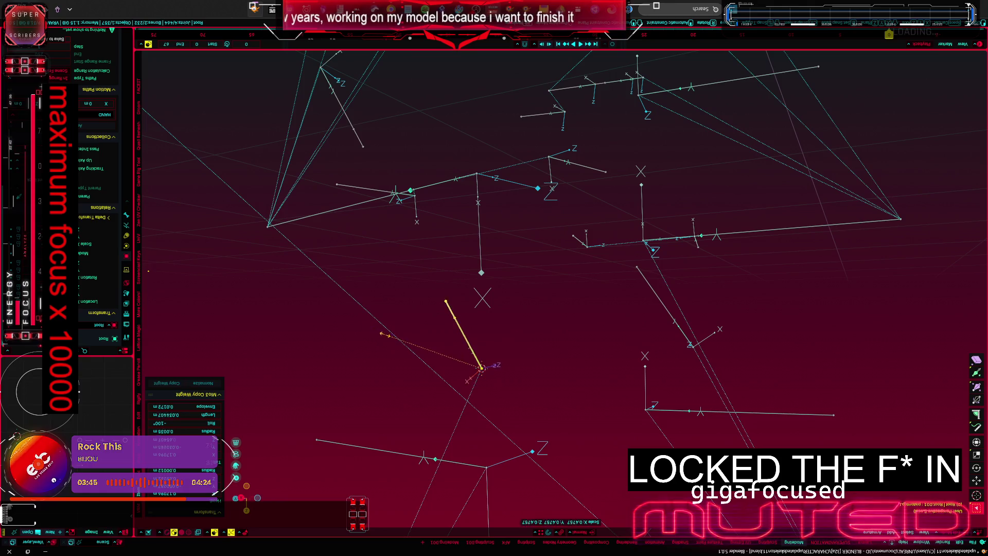
{"action": "scroll", "coordinate": [482, 367], "scroll_direction": "up", "scroll_amount": 2}
{"action": "scroll", "coordinate": [482, 336], "scroll_direction": "up", "scroll_amount": 1}
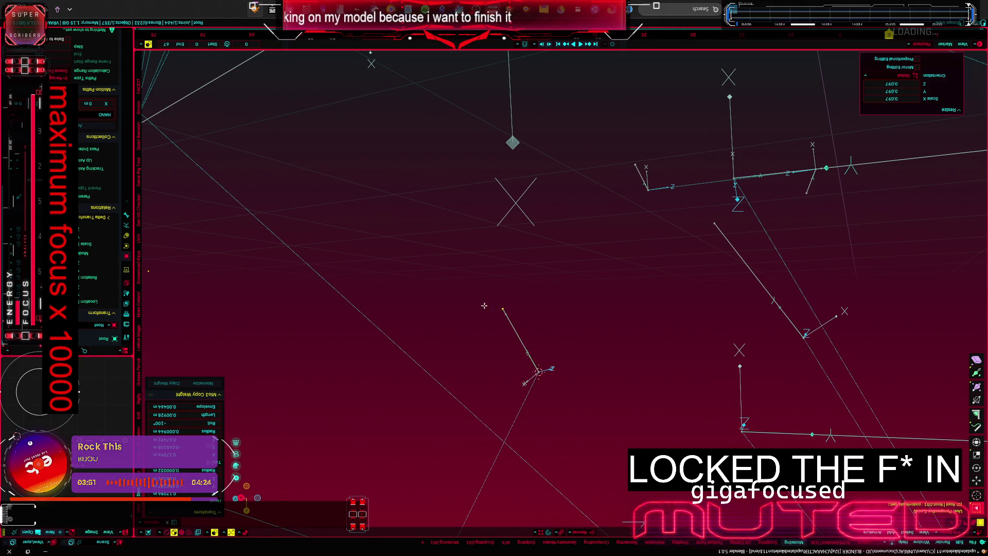
Step: Confirm the scaled-down diagonal bone and select another bone of the armature
{"action": "left_click", "coordinate": [480, 351]}
{"action": "mouse_move", "coordinate": [480, 351]}
{"action": "middle_mouse_down"}
{"action": "mouse_move", "coordinate": [480, 289]}
{"action": "mouse_move", "coordinate": [407, 330]}
{"action": "middle_mouse_up"}
{"action": "left_click", "coordinate": [457, 368]}
{"action": "middle_click_drag", "start_coordinate": [456, 368], "coordinate": [454, 318]}
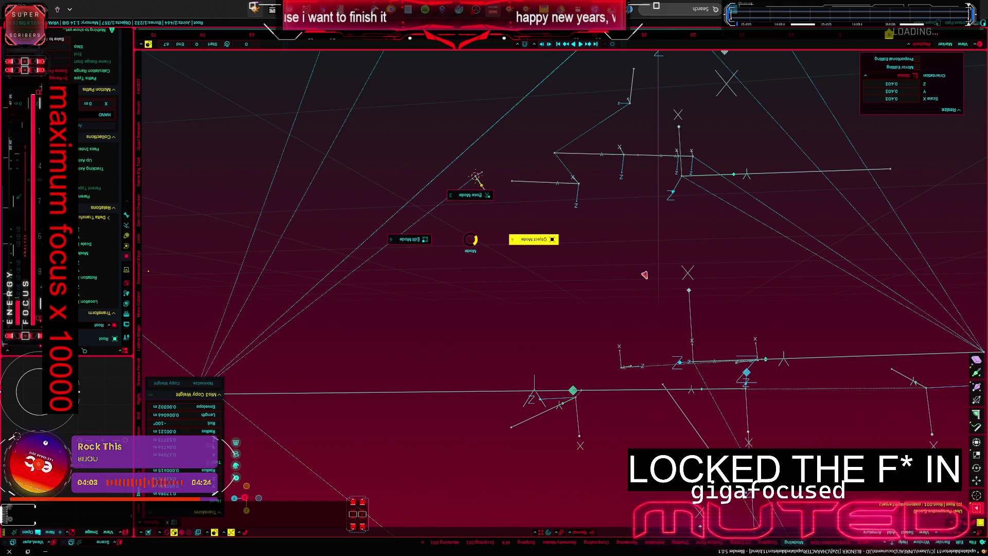
Step: Back in Object Mode, select Cylinder.042 and toggle Local View to leave it without the character mesh
{"action": "left_click", "coordinate": [645, 275]}
{"action": "middle_click_drag", "start_coordinate": [645, 275], "coordinate": [631, 254]}
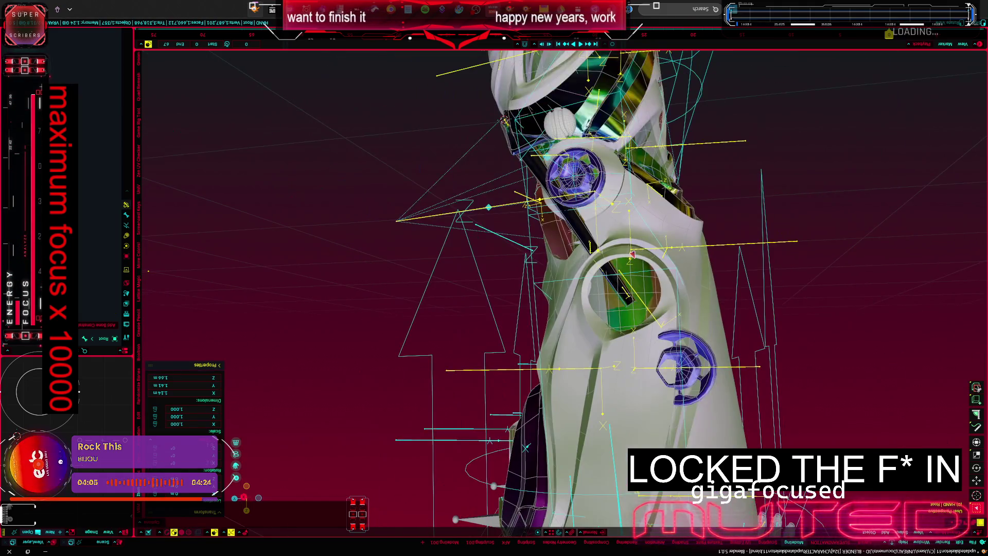
{"action": "left_click", "coordinate": [683, 363]}
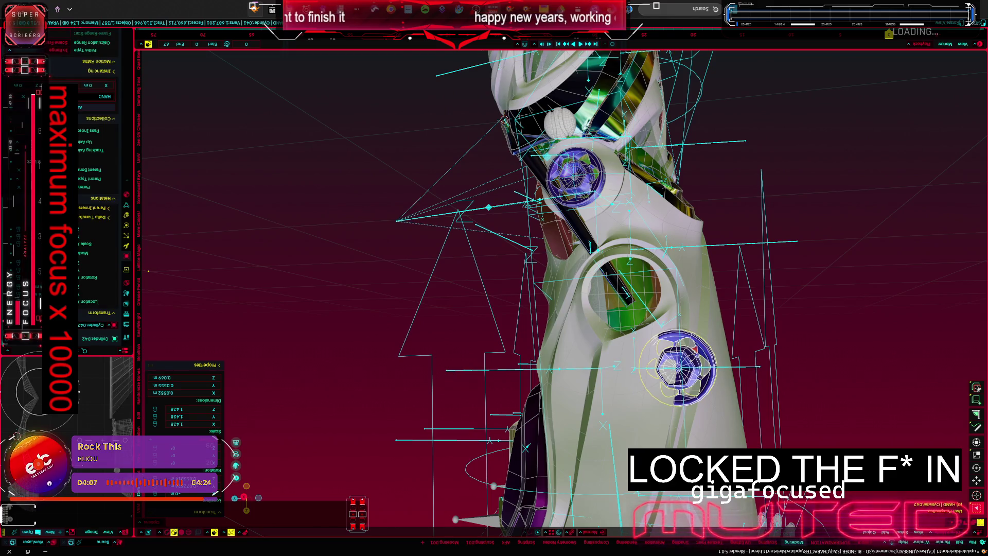
{"action": "middle_click_drag", "start_coordinate": [488, 309], "coordinate": [471, 266]}
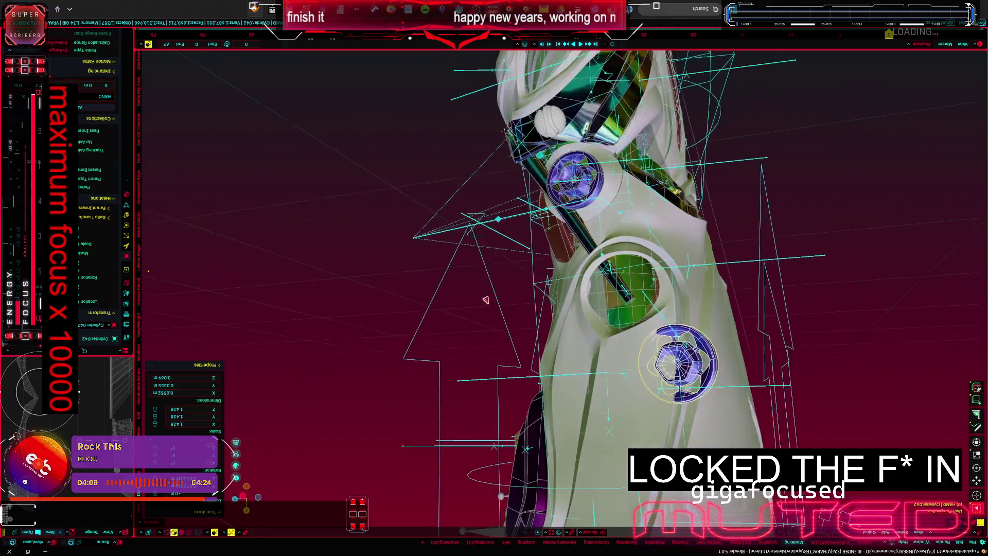
{"action": "key", "text": "KP_Divide"}
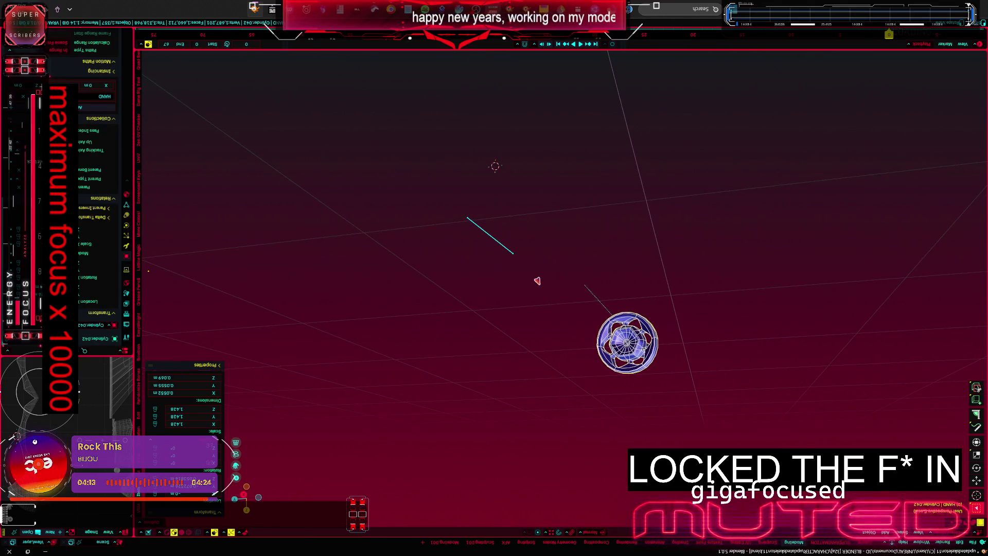
{"action": "key", "text": "KP_Divide"}
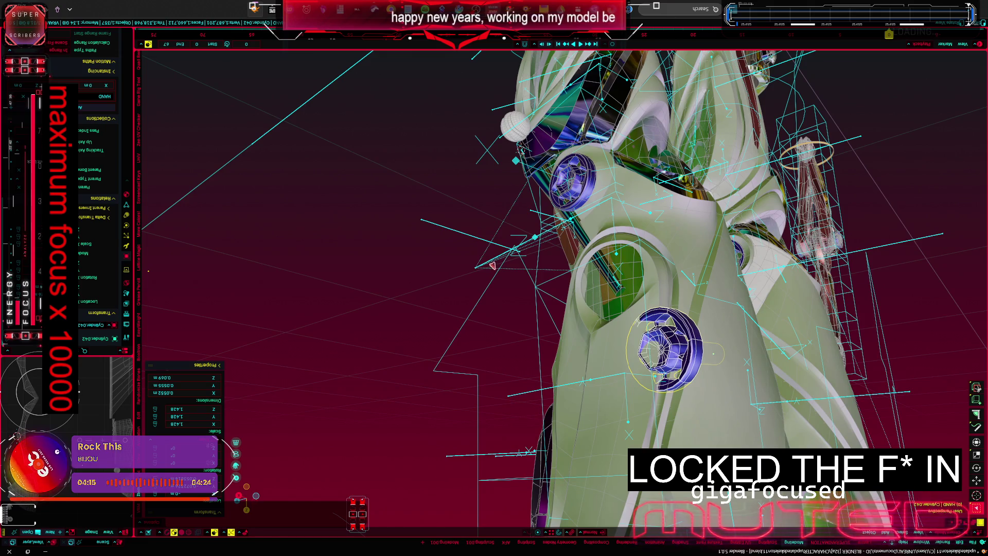
{"action": "key", "text": "KP_Divide"}
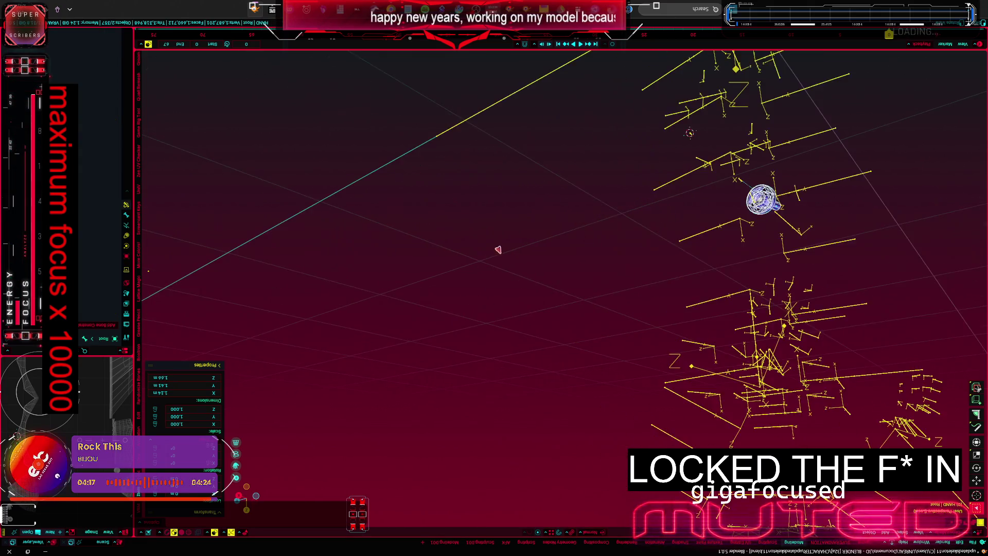
Step: Add the armature and snap the cylinder onto the 3D cursor with Selection to Cursor
{"action": "middle_click_drag", "start_coordinate": [478, 287], "coordinate": [607, 250]}
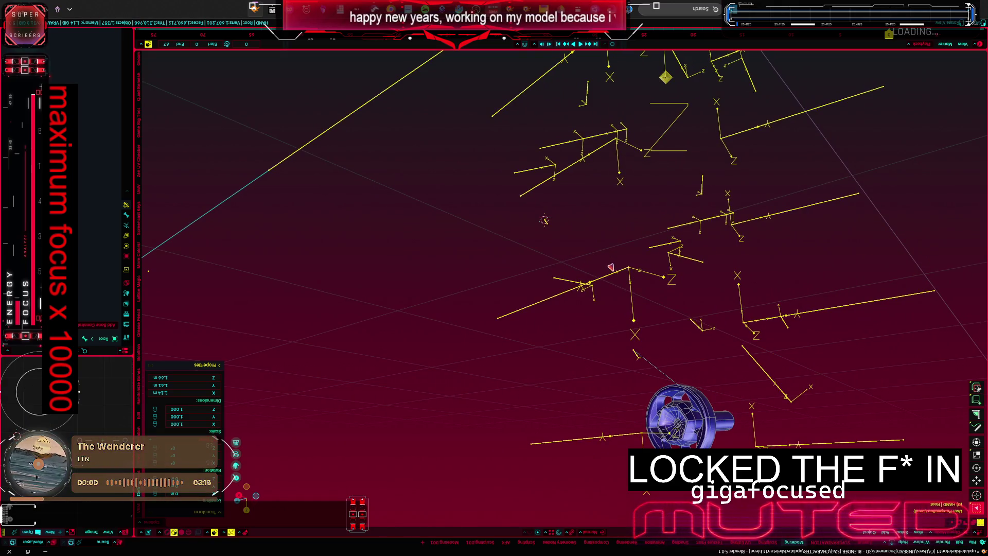
{"action": "left_click", "coordinate": [632, 334]}
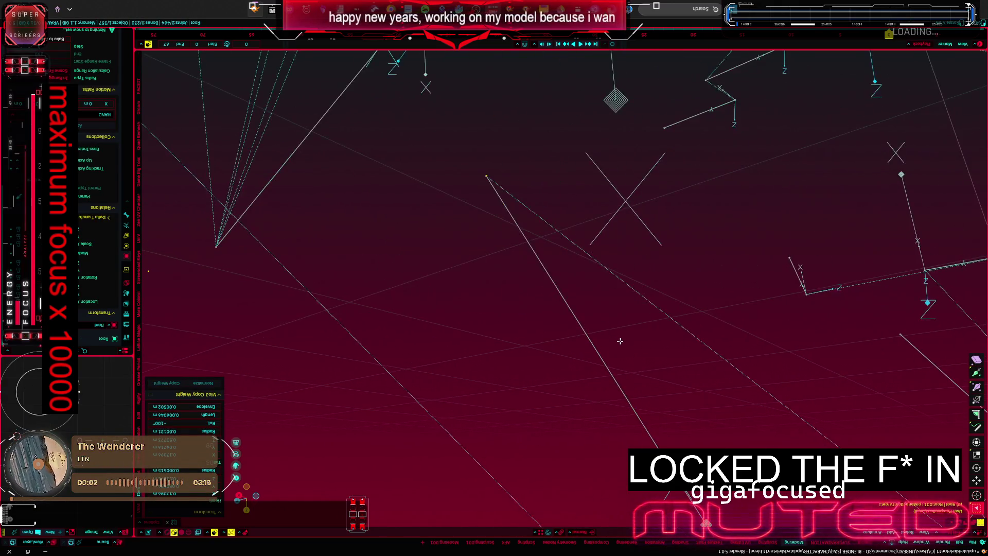
{"action": "mouse_move", "coordinate": [620, 340]}
{"action": "middle_mouse_down"}
{"action": "mouse_move", "coordinate": [613, 423]}
{"action": "mouse_move", "coordinate": [540, 320]}
{"action": "mouse_move", "coordinate": [434, 322]}
{"action": "middle_mouse_up"}
{"action": "key", "text": "shift+s"}
{"action": "key", "text": "8"}
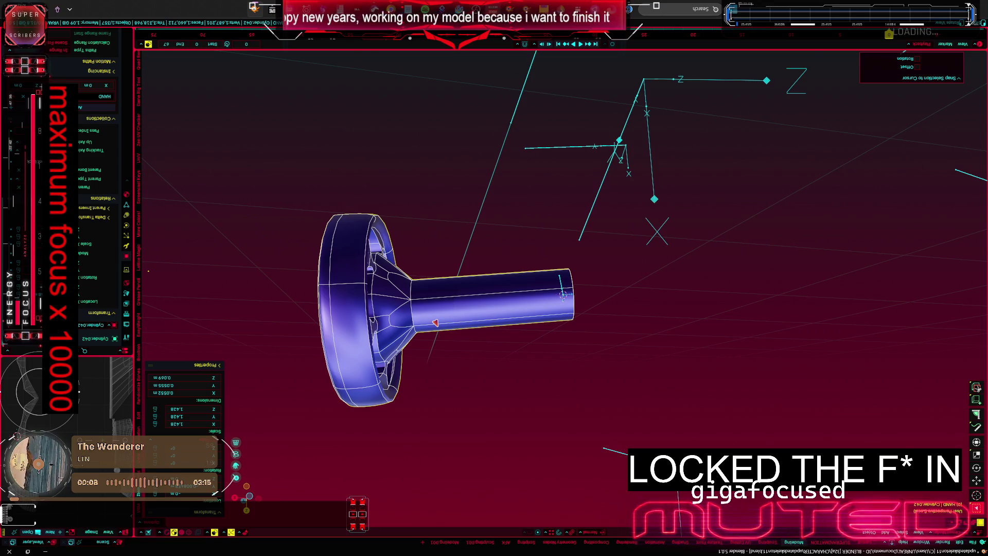
Step: Show the full character with rig overlays around the blue knee joint and select all bones
{"action": "key", "text": "KP_Divide"}
{"action": "scroll", "coordinate": [325, 216], "scroll_direction": "up", "scroll_amount": 2}
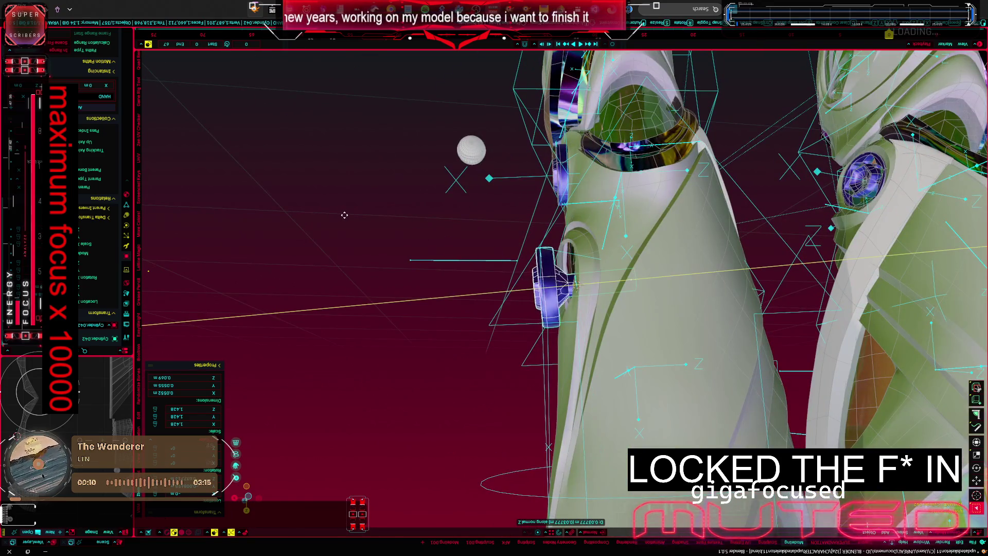
{"action": "middle_click_drag", "start_coordinate": [344, 215], "coordinate": [447, 242]}
{"action": "scroll", "coordinate": [455, 251], "scroll_direction": "up", "scroll_amount": 3}
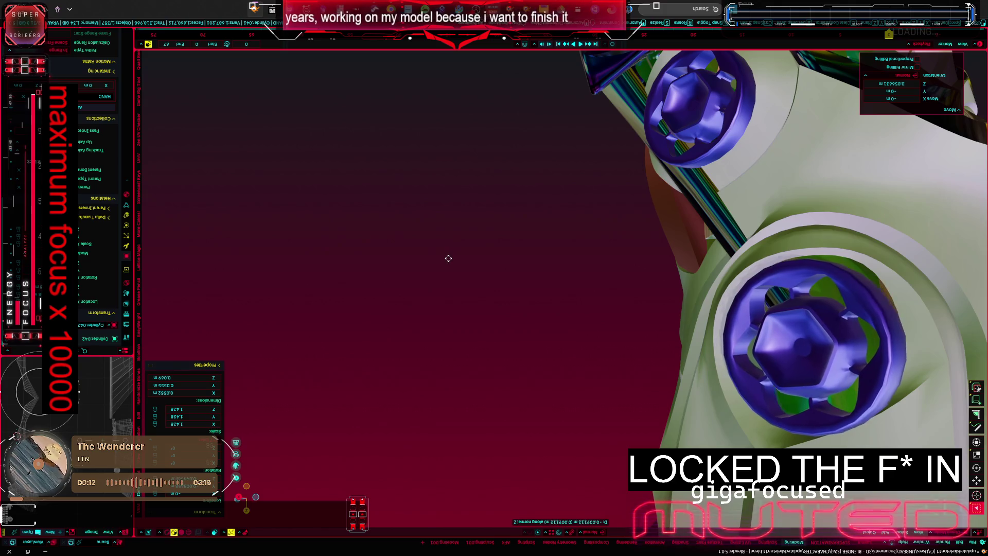
{"action": "scroll", "coordinate": [558, 229], "scroll_direction": "down", "scroll_amount": 3}
{"action": "scroll", "coordinate": [600, 227], "scroll_direction": "up", "scroll_amount": 2}
{"action": "scroll", "coordinate": [435, 250], "scroll_direction": "up", "scroll_amount": 3}
{"action": "scroll", "coordinate": [453, 246], "scroll_direction": "up", "scroll_amount": 1}
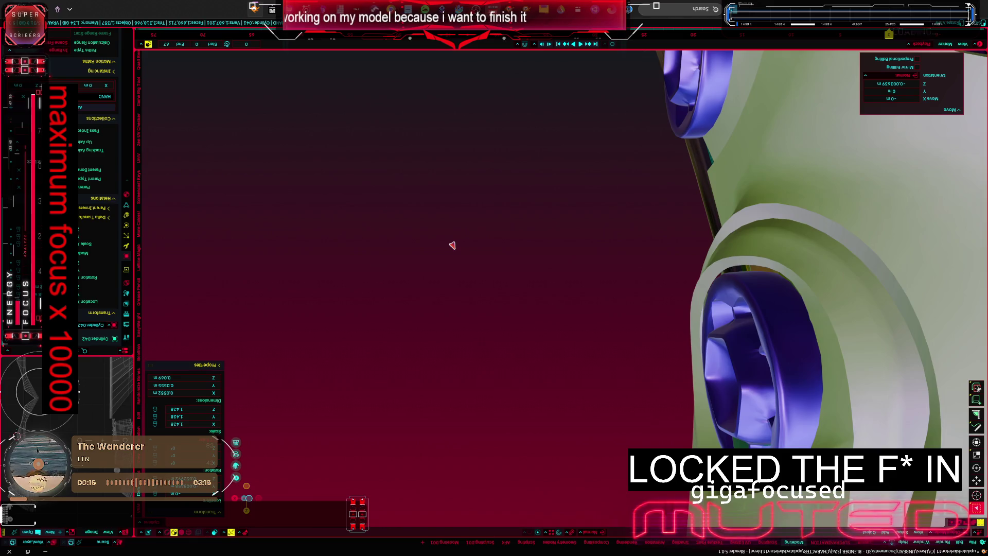
{"action": "middle_click_drag", "start_coordinate": [453, 246], "coordinate": [463, 237]}
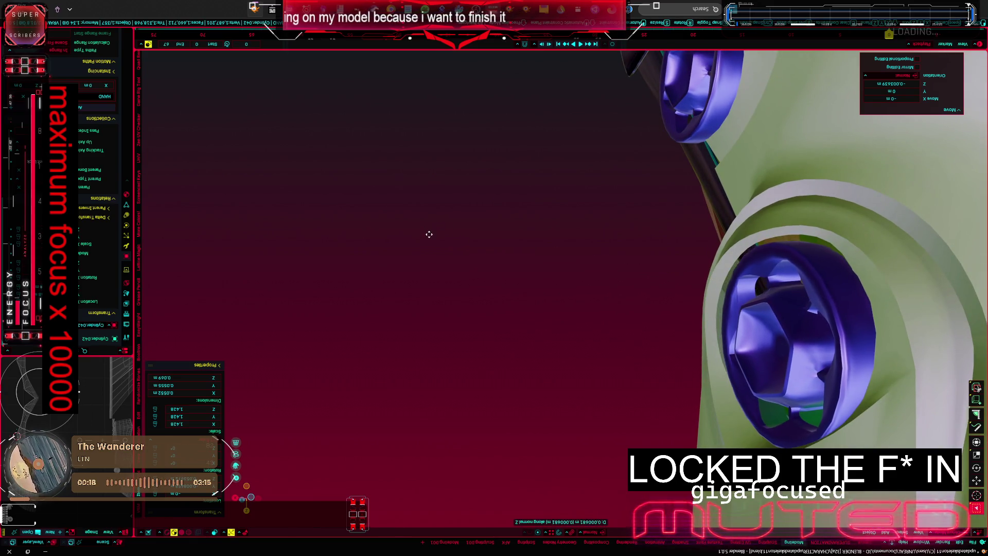
{"action": "scroll", "coordinate": [439, 220], "scroll_direction": "down", "scroll_amount": 3}
{"action": "key", "text": "shift+alt+z"}
{"action": "mouse_move", "coordinate": [570, 226]}
{"action": "middle_mouse_down"}
{"action": "mouse_move", "coordinate": [529, 221]}
{"action": "mouse_move", "coordinate": [535, 209]}
{"action": "middle_mouse_up"}
{"action": "key", "text": "a"}
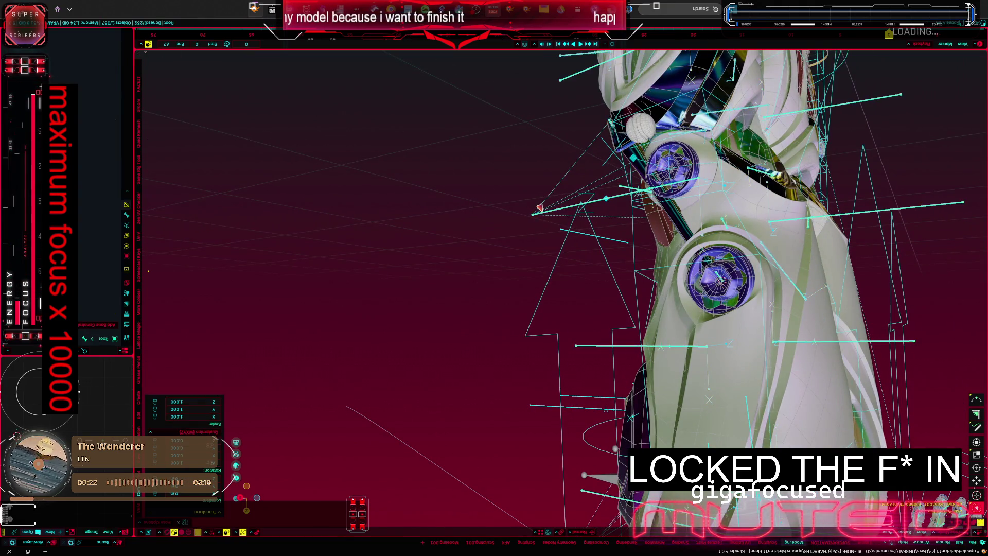
Step: Rotate the leg bone about its own Z axis to bend the knee, then adjust and confirm the pose
{"action": "key", "text": "shift+alt+z"}
{"action": "key", "text": "r"}
{"action": "key", "text": "z"}
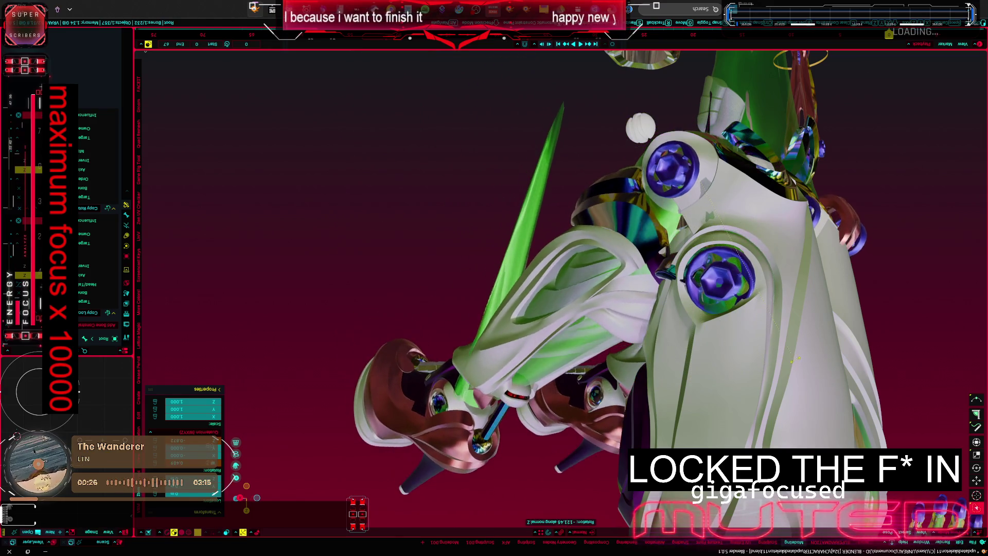
{"action": "key", "text": "Return"}
{"action": "mouse_move", "coordinate": [540, 254]}
{"action": "middle_mouse_down"}
{"action": "mouse_move", "coordinate": [505, 295]}
{"action": "mouse_move", "coordinate": [536, 285]}
{"action": "mouse_move", "coordinate": [452, 206]}
{"action": "middle_mouse_up"}
{"action": "key", "text": "shift+alt+z"}
{"action": "key", "text": "shift+alt+z"}
{"action": "key", "text": "Return"}
{"action": "key", "text": "shift+alt+z"}
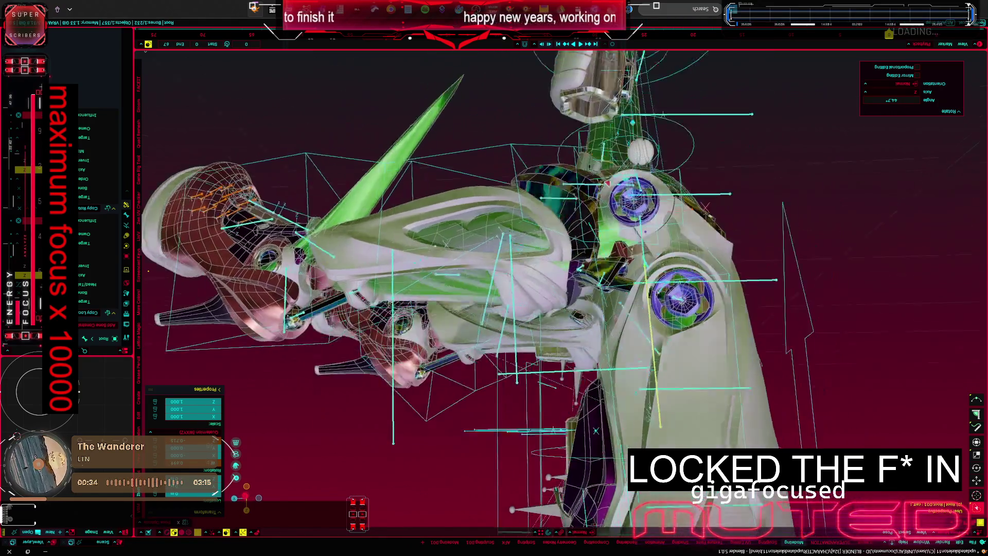
Step: Zoom in on the blue knee joints and select the small bone inside the socket
{"action": "middle_click_drag", "start_coordinate": [452, 206], "coordinate": [432, 232]}
{"action": "mouse_move", "coordinate": [577, 173]}
{"action": "middle_mouse_down"}
{"action": "mouse_move", "coordinate": [744, 100]}
{"action": "mouse_move", "coordinate": [540, 357]}
{"action": "mouse_move", "coordinate": [452, 274]}
{"action": "mouse_move", "coordinate": [393, 297]}
{"action": "mouse_move", "coordinate": [433, 286]}
{"action": "mouse_move", "coordinate": [399, 202]}
{"action": "mouse_move", "coordinate": [553, 267]}
{"action": "middle_mouse_up"}
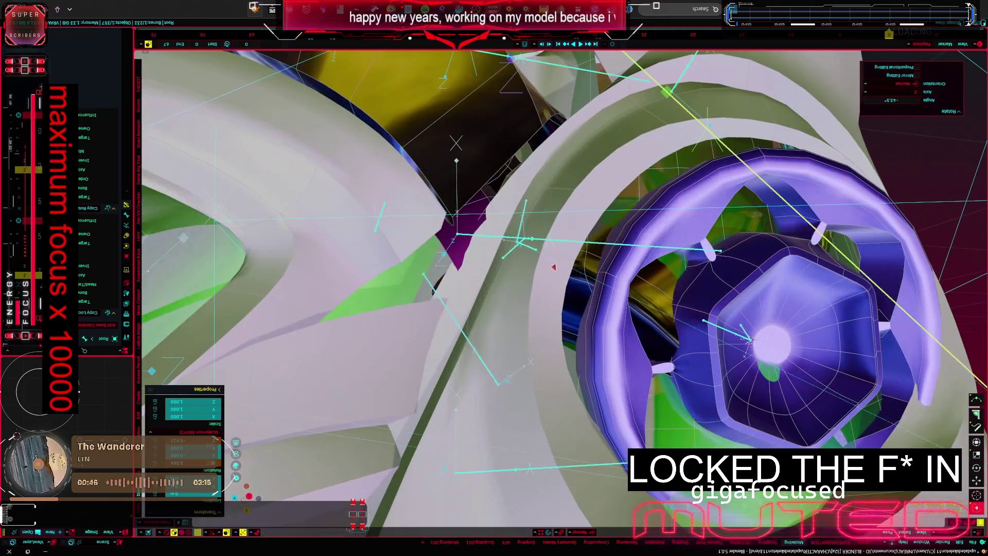
{"action": "left_click", "coordinate": [523, 242]}
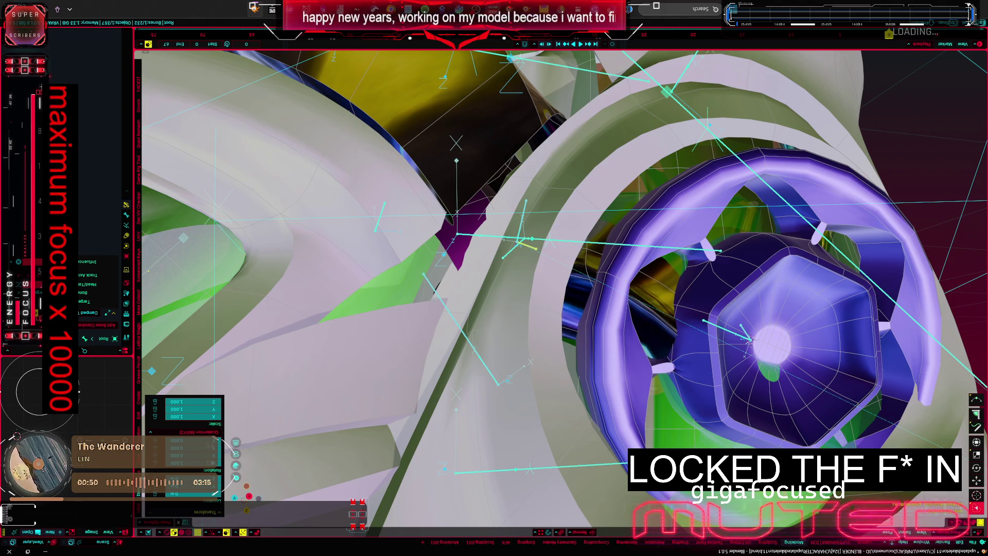
{"action": "mouse_move", "coordinate": [380, 293]}
{"action": "middle_mouse_down"}
{"action": "mouse_move", "coordinate": [506, 268]}
{"action": "mouse_move", "coordinate": [522, 300]}
{"action": "middle_mouse_up"}
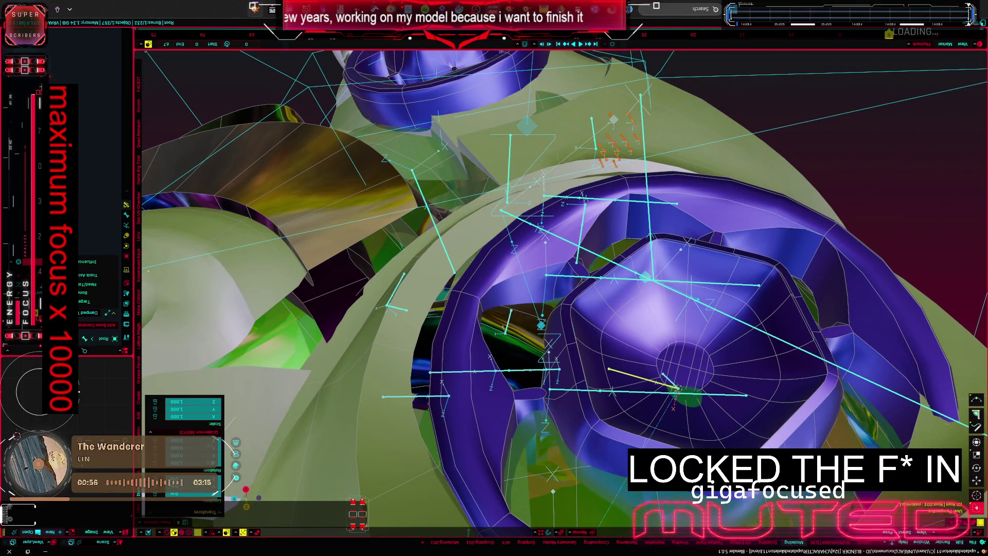
{"action": "key", "text": "ctrl+z"}
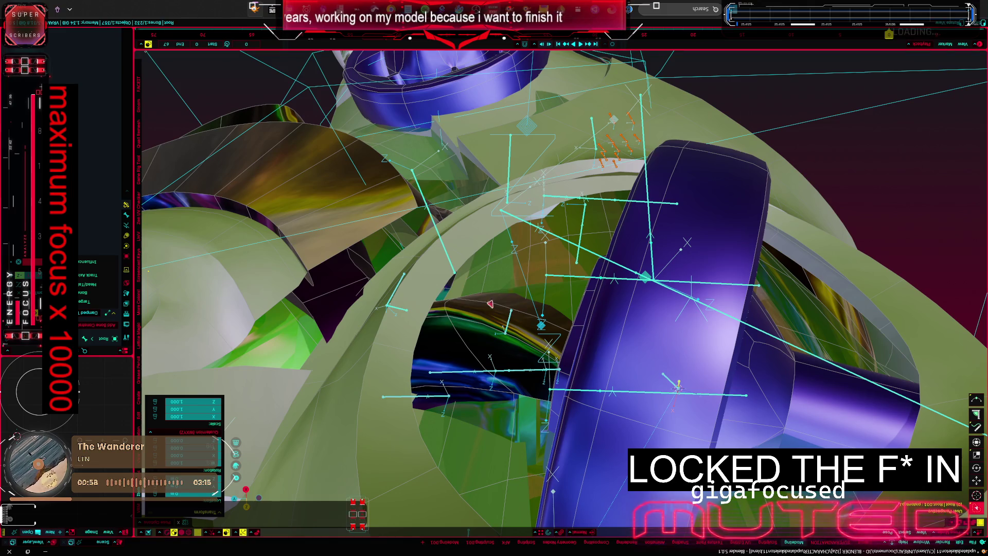
{"action": "key", "text": "ctrl+shift+z"}
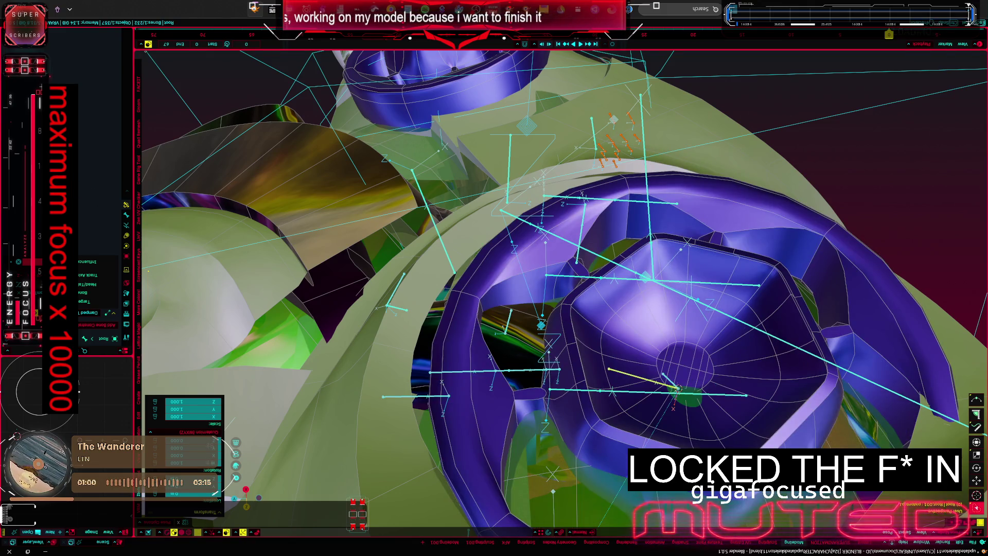
{"action": "key", "text": "ctrl+shift+z"}
{"action": "mouse_move", "coordinate": [229, 291]}
{"action": "middle_mouse_down"}
{"action": "mouse_move", "coordinate": [365, 270]}
{"action": "mouse_move", "coordinate": [314, 285]}
{"action": "middle_mouse_up"}
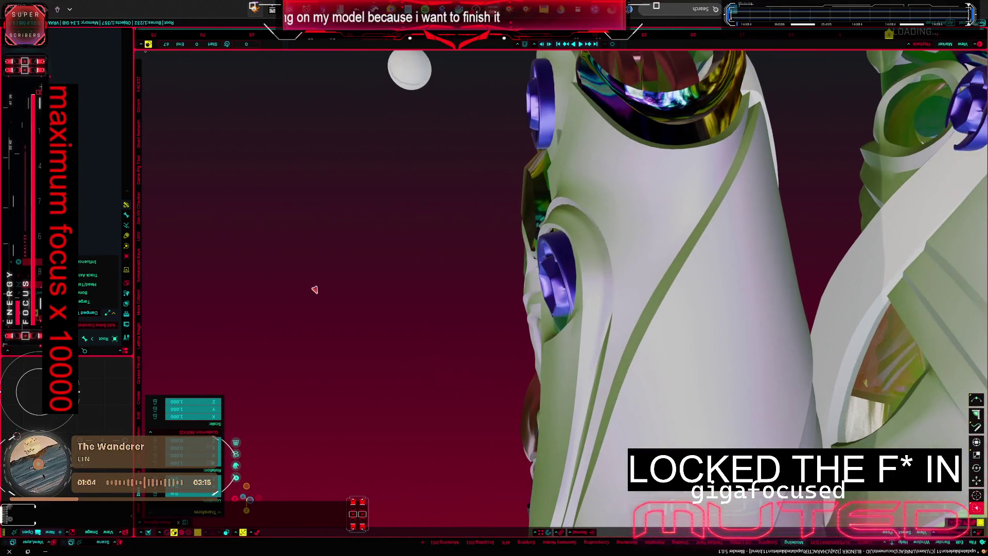
{"action": "middle_click_drag", "start_coordinate": [399, 269], "coordinate": [133, 282]}
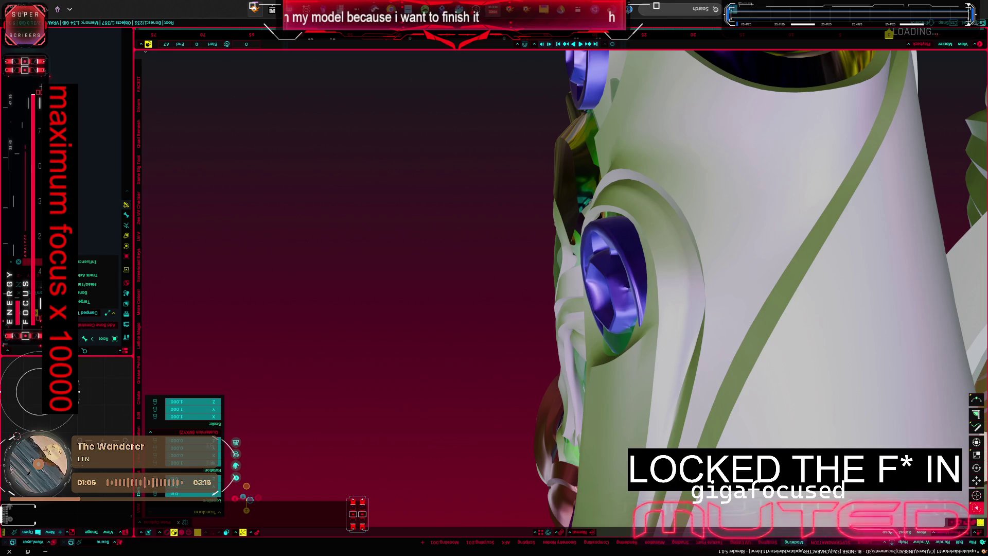
{"action": "middle_click_drag", "start_coordinate": [556, 293], "coordinate": [432, 294]}
{"action": "key", "text": "shift+alt+z"}
{"action": "middle_click_drag", "start_coordinate": [308, 206], "coordinate": [329, 206]}
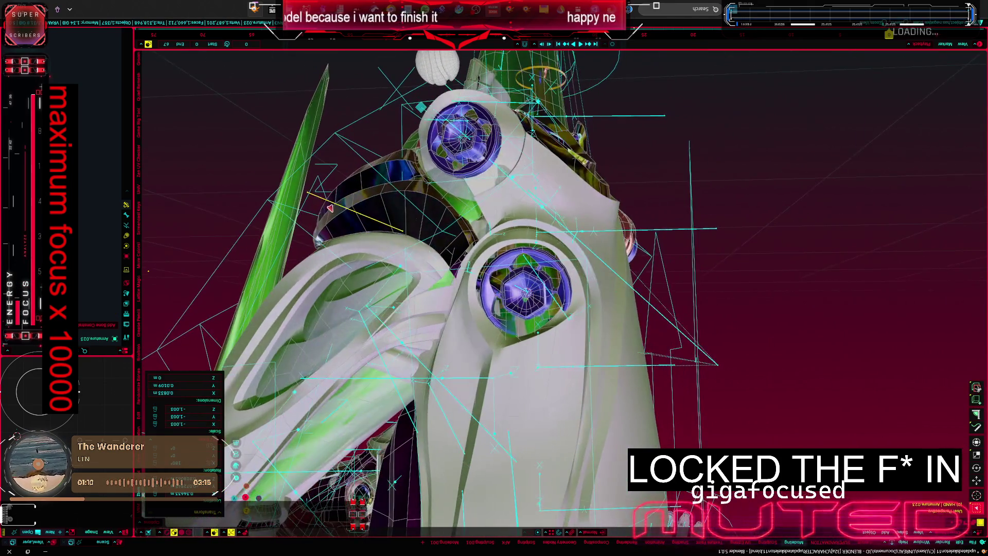
Step: Clear the bones' user transforms, then test-rotate the leg bone around its Z axis
{"action": "right_click", "coordinate": [453, 198]}
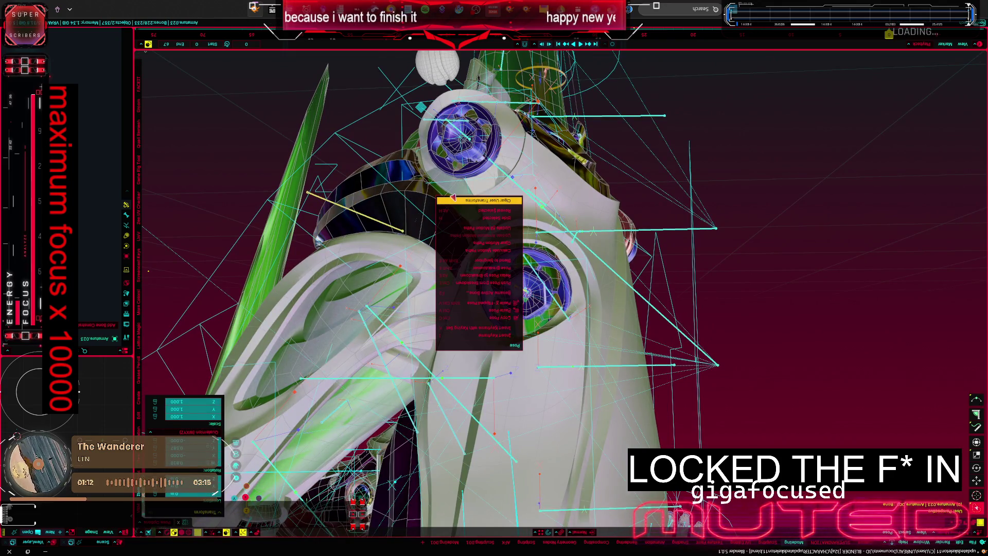
{"action": "left_click", "coordinate": [453, 200]}
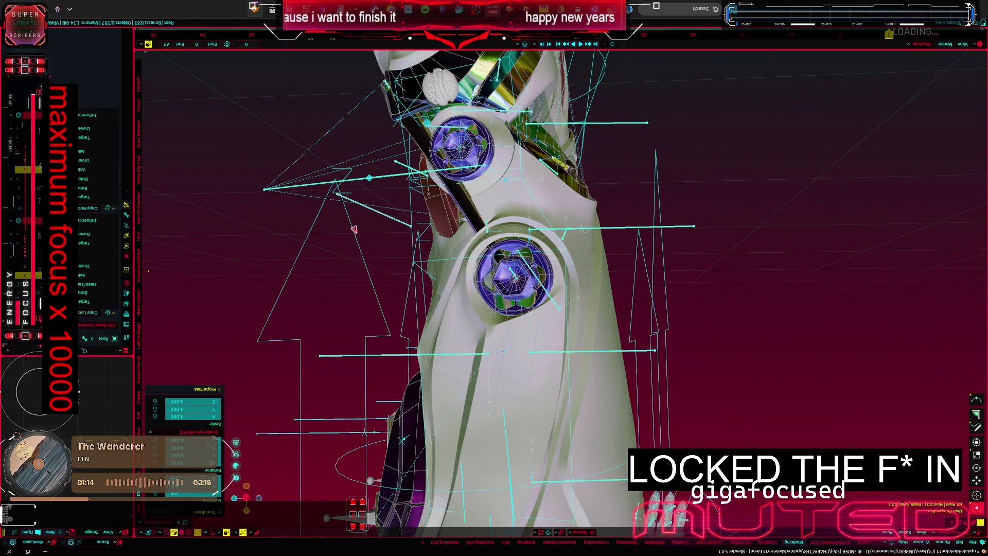
{"action": "key", "text": "r"}
{"action": "key", "text": "z"}
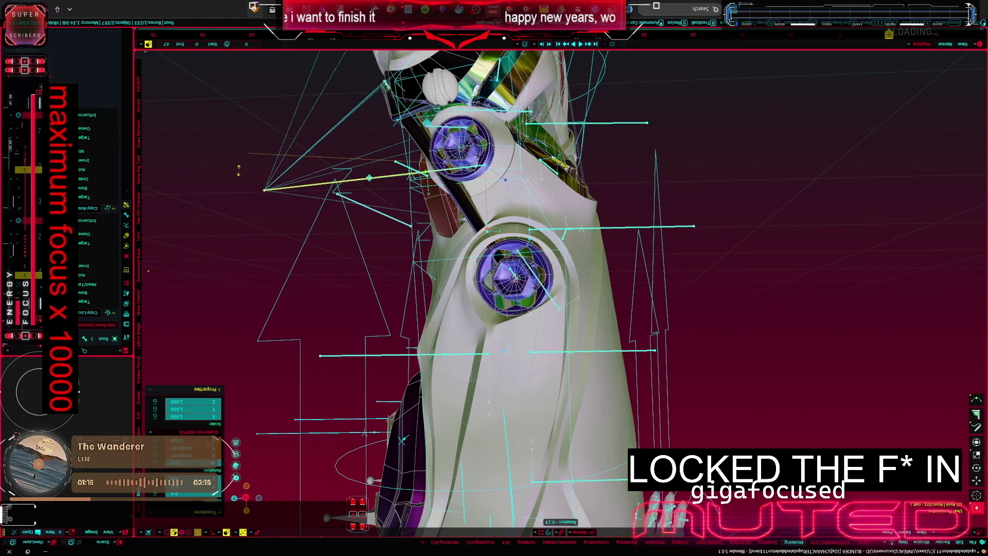
{"action": "left_click", "coordinate": [320, 214]}
{"action": "scroll", "coordinate": [255, 233], "scroll_direction": "up", "scroll_amount": 5}
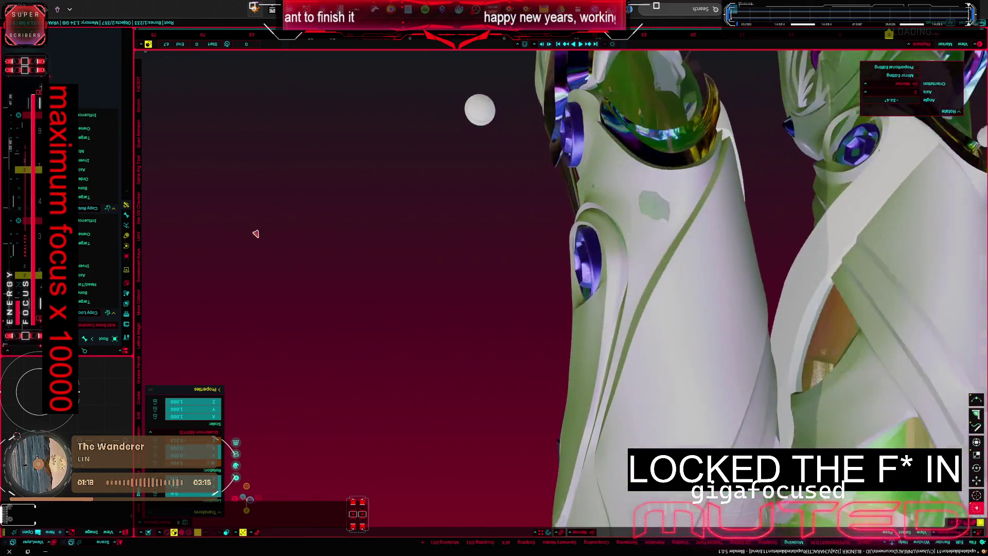
Step: Rotate the leg bone once more, then clear the transforms back to the rest pose
{"action": "key", "text": "r"}
{"action": "left_click", "coordinate": [554, 309]}
{"action": "right_click", "coordinate": [553, 309]}
{"action": "left_click", "coordinate": [575, 402]}
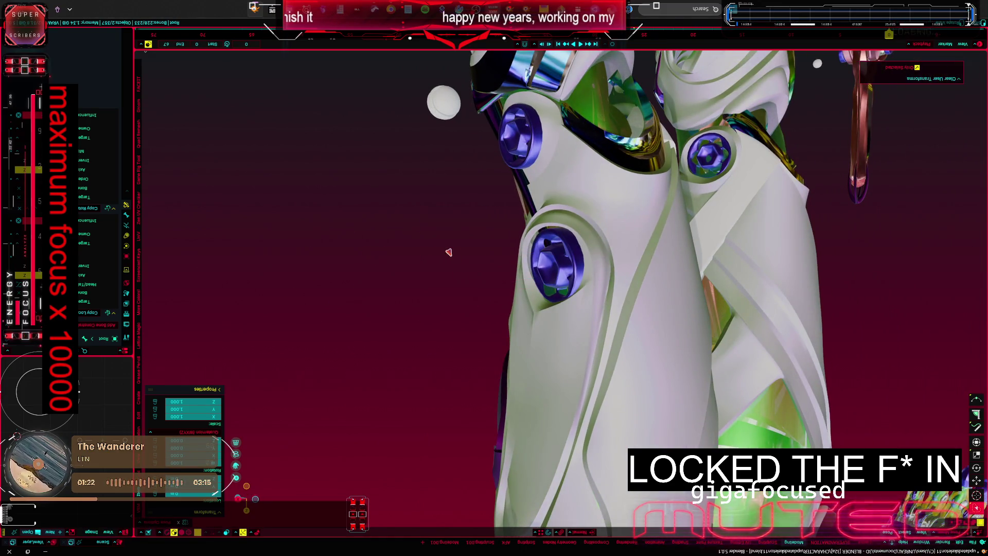
{"action": "middle_click_drag", "start_coordinate": [448, 252], "coordinate": [374, 450]}
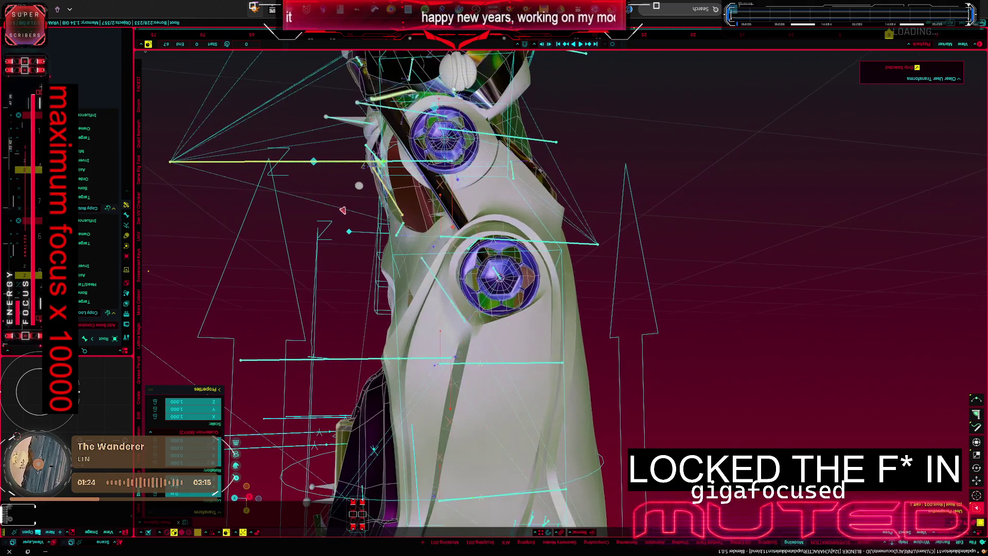
Step: Bend the leg bone at the knee with R and inspect the joint pieces from several angles
{"action": "key", "text": "r"}
{"action": "left_click", "coordinate": [272, 162]}
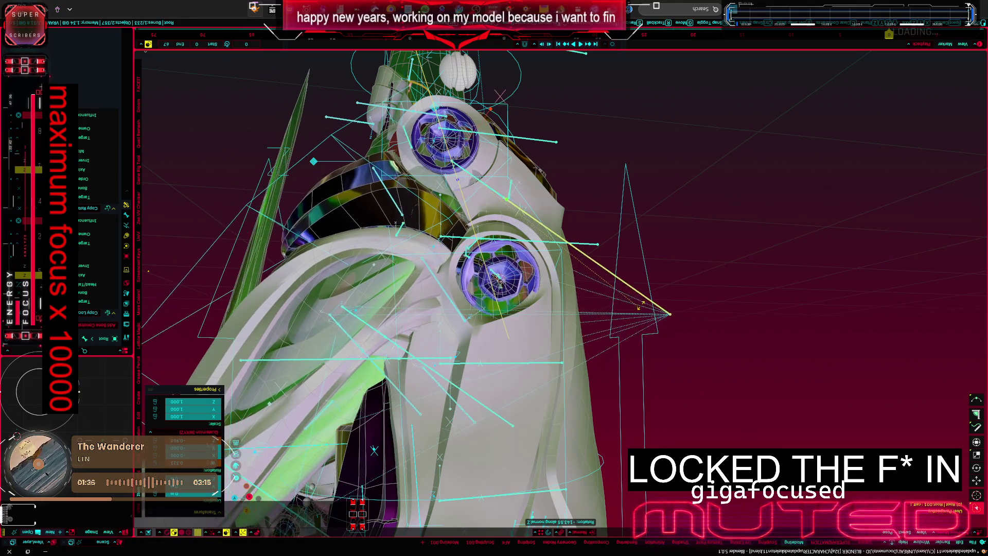
{"action": "left_click", "coordinate": [661, 296]}
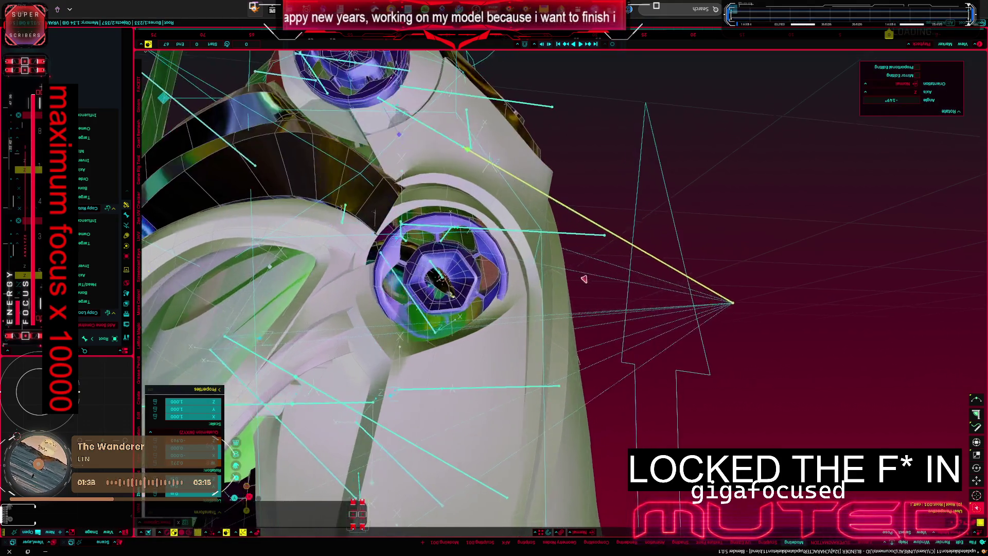
{"action": "scroll", "coordinate": [662, 295], "scroll_direction": "up", "scroll_amount": 3}
{"action": "mouse_move", "coordinate": [661, 296]}
{"action": "middle_mouse_down"}
{"action": "mouse_move", "coordinate": [396, 217]}
{"action": "mouse_move", "coordinate": [429, 251]}
{"action": "mouse_move", "coordinate": [429, 236]}
{"action": "mouse_move", "coordinate": [577, 224]}
{"action": "mouse_move", "coordinate": [562, 253]}
{"action": "middle_mouse_up"}
{"action": "scroll", "coordinate": [435, 228], "scroll_direction": "up", "scroll_amount": 3}
{"action": "scroll", "coordinate": [570, 238], "scroll_direction": "down", "scroll_amount": 5}
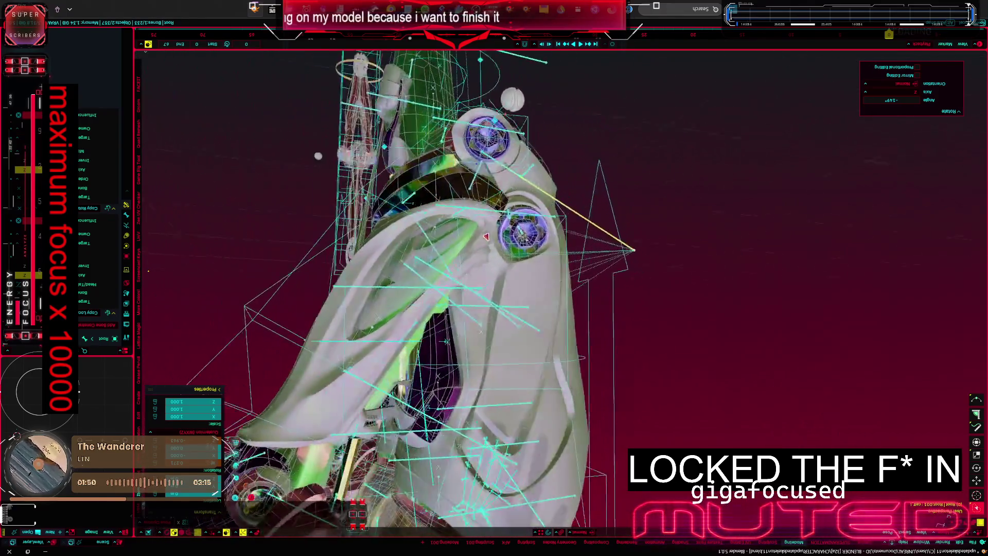
{"action": "middle_click_drag", "start_coordinate": [563, 253], "coordinate": [441, 247]}
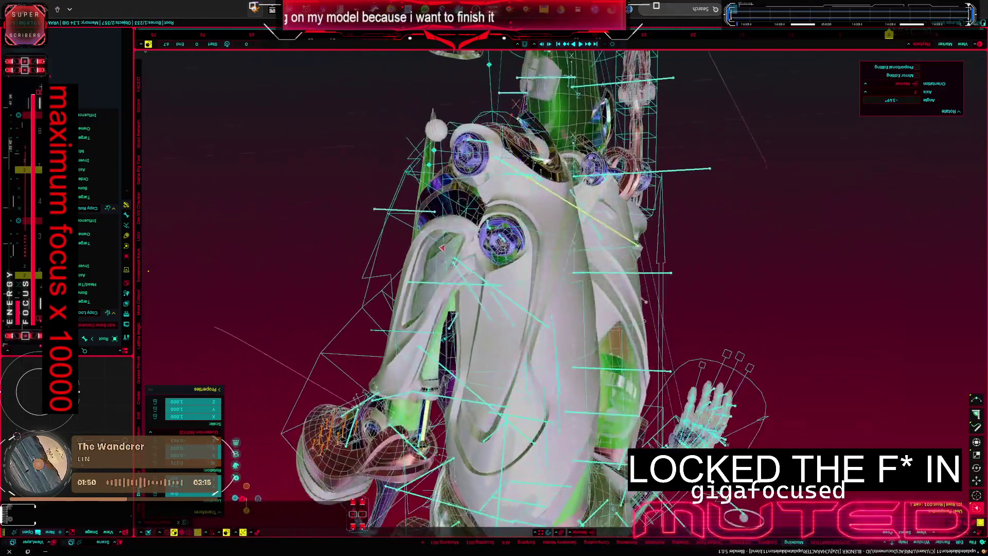
{"action": "scroll", "coordinate": [442, 247], "scroll_direction": "up", "scroll_amount": 5}
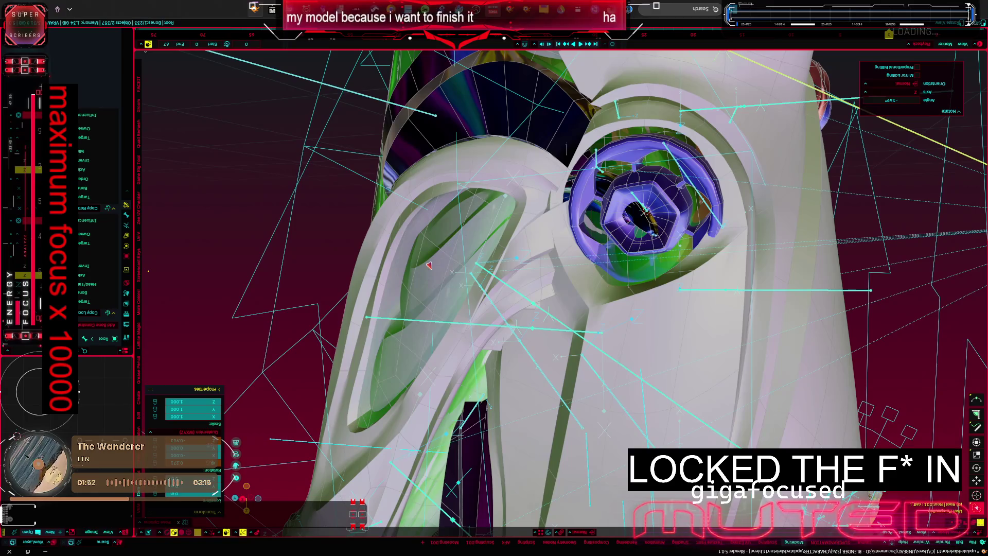